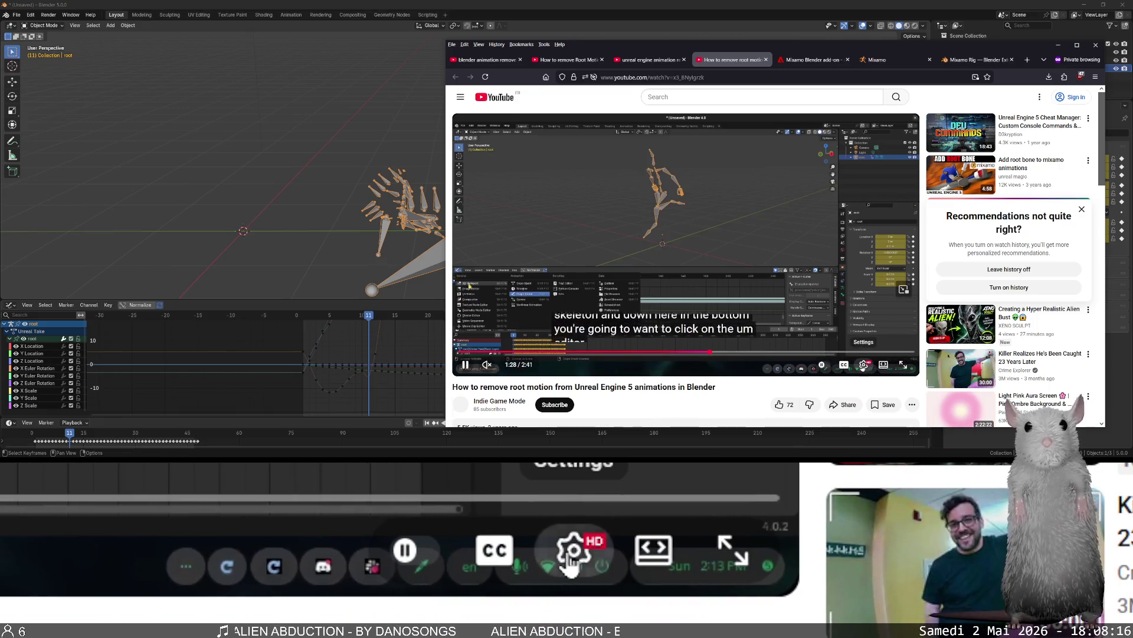
Set the root-motion tutorial to 2x playback speed and bring up the Mixamo Rig add-on page.
click(863, 365)
click(867, 322)
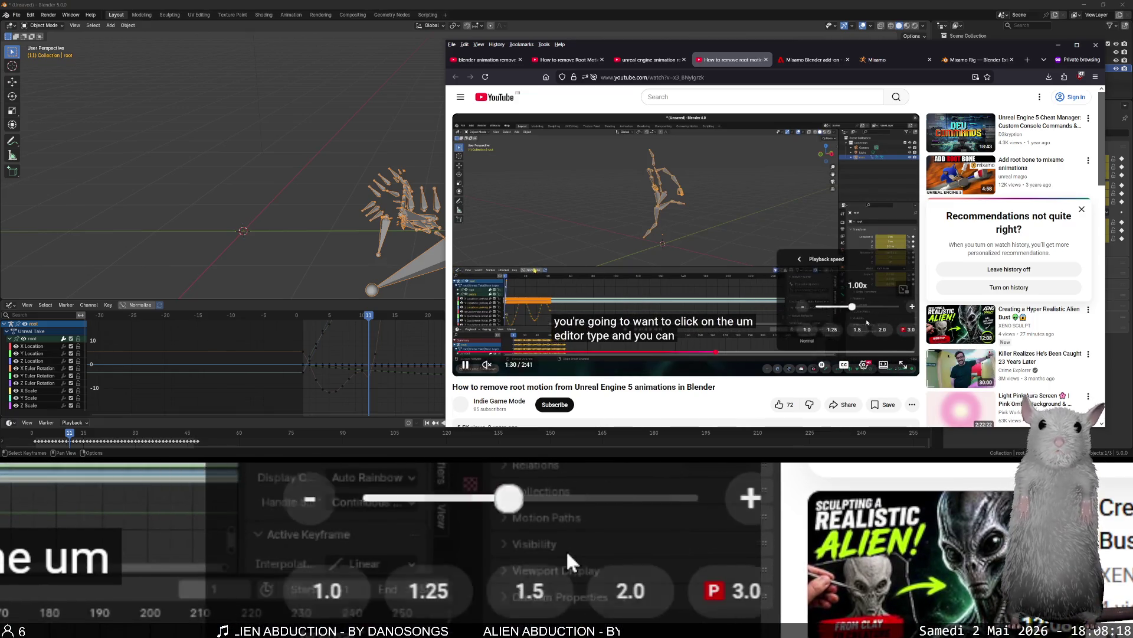
click(872, 328)
click(655, 242)
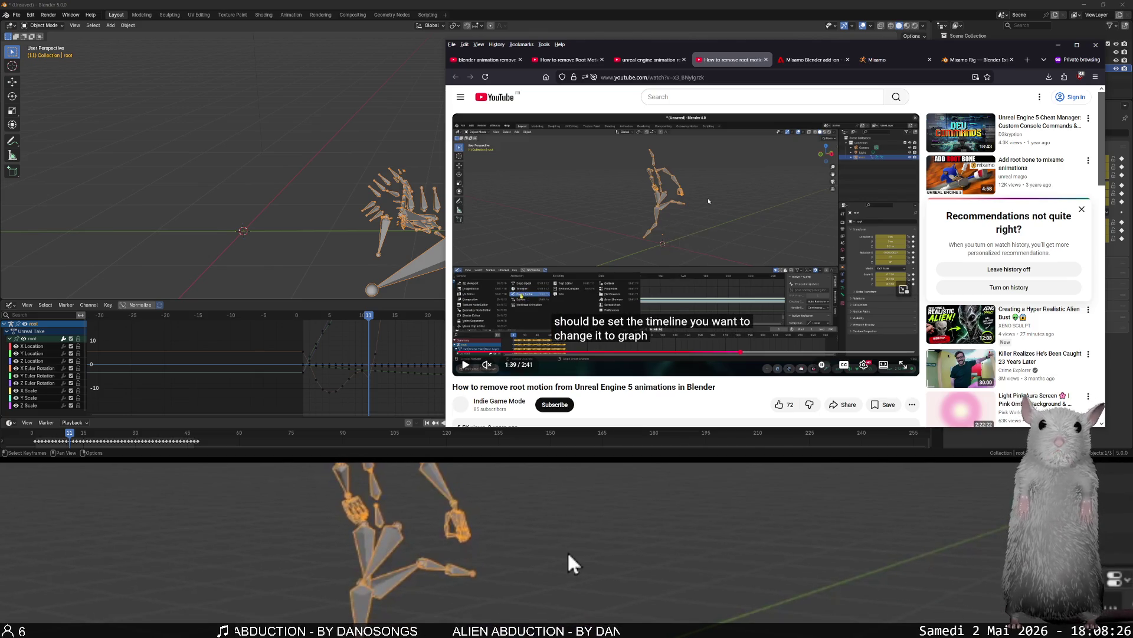
click(975, 59)
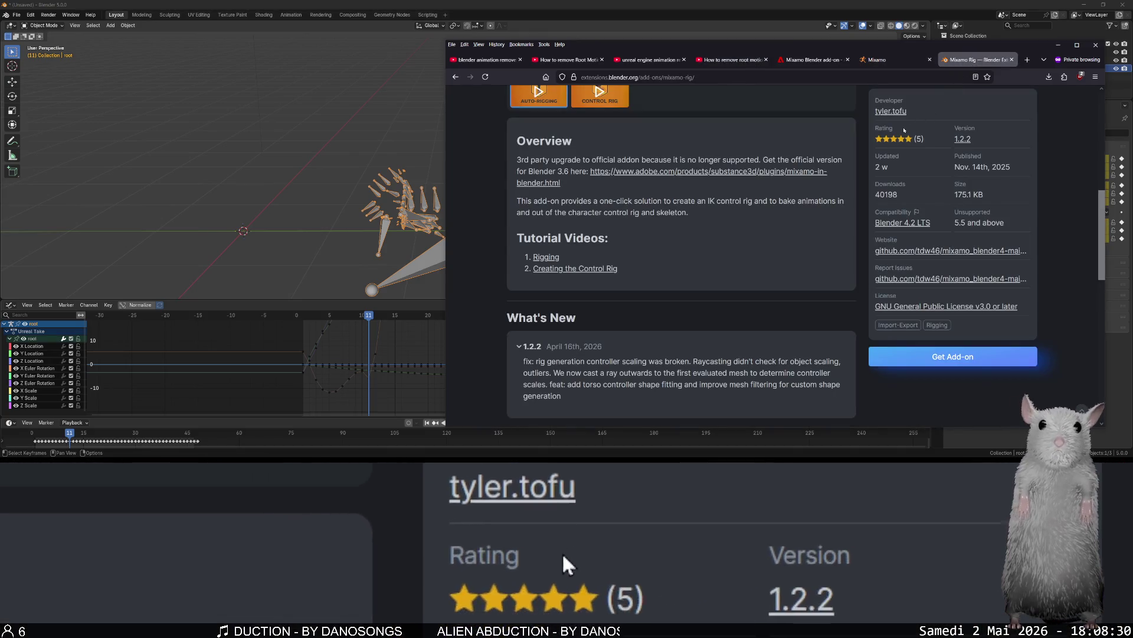
click(31, 15)
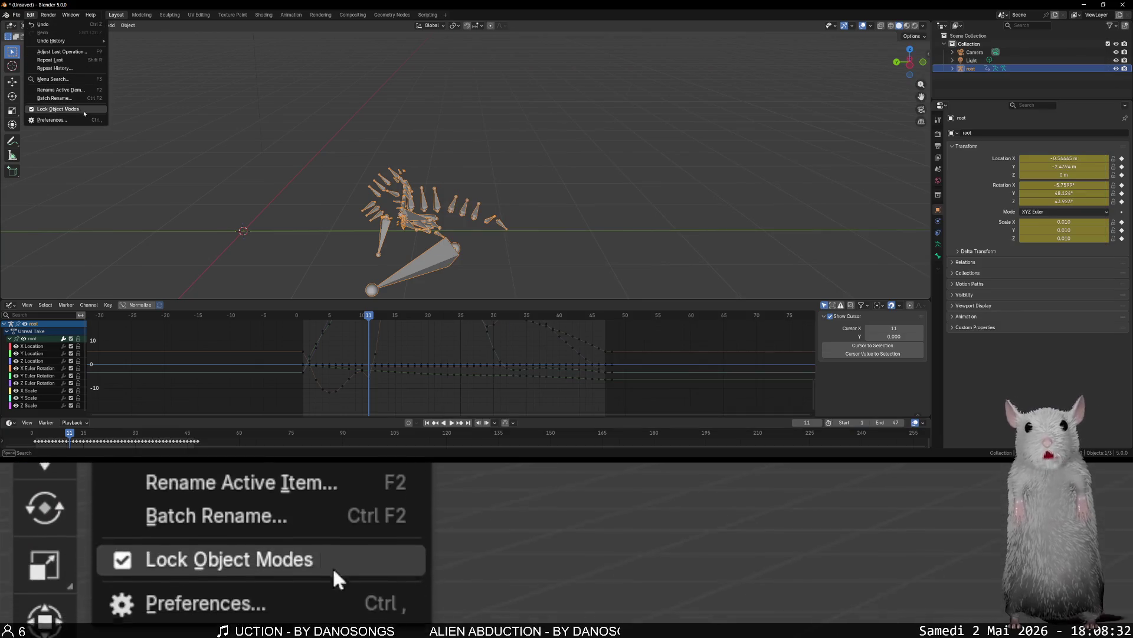
click(90, 119)
click(465, 167)
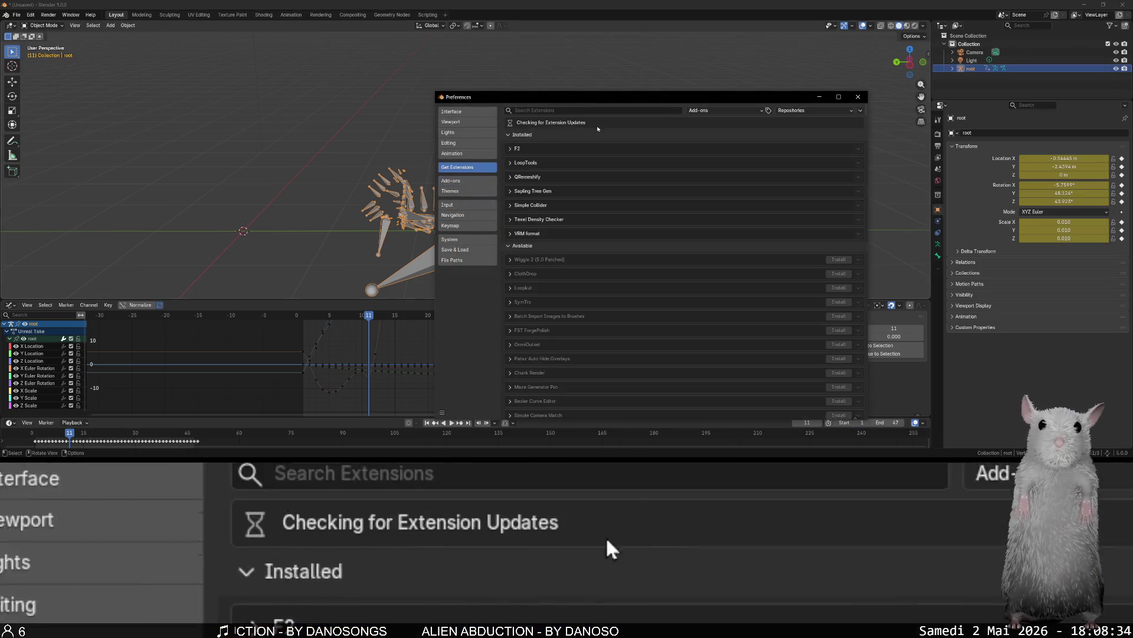
click(573, 109)
text(mixamo)
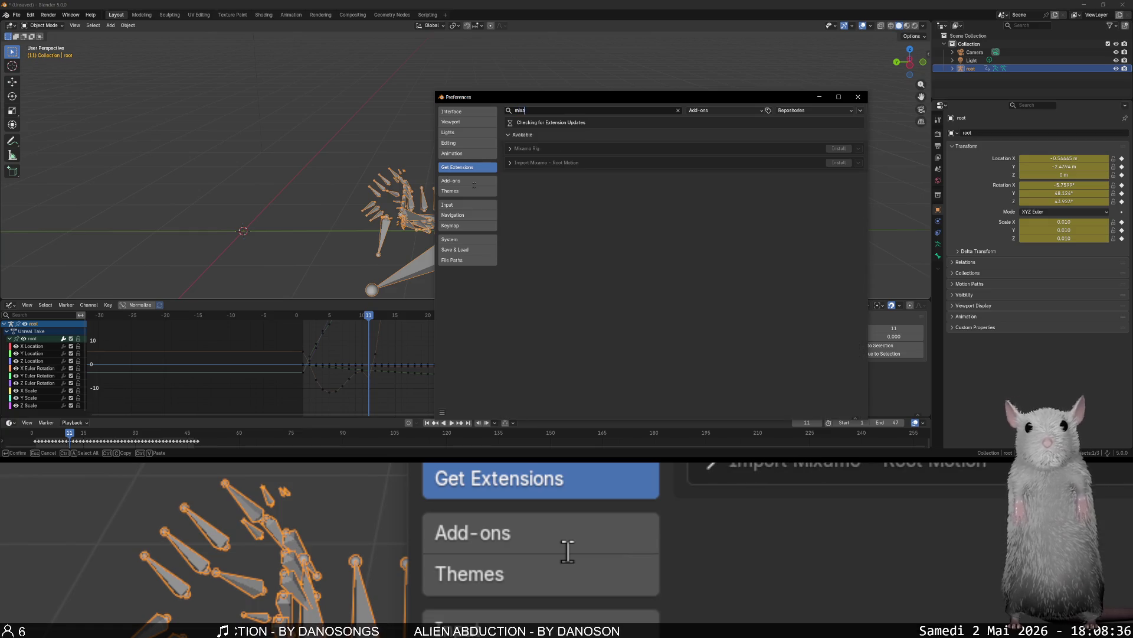
click(510, 150)
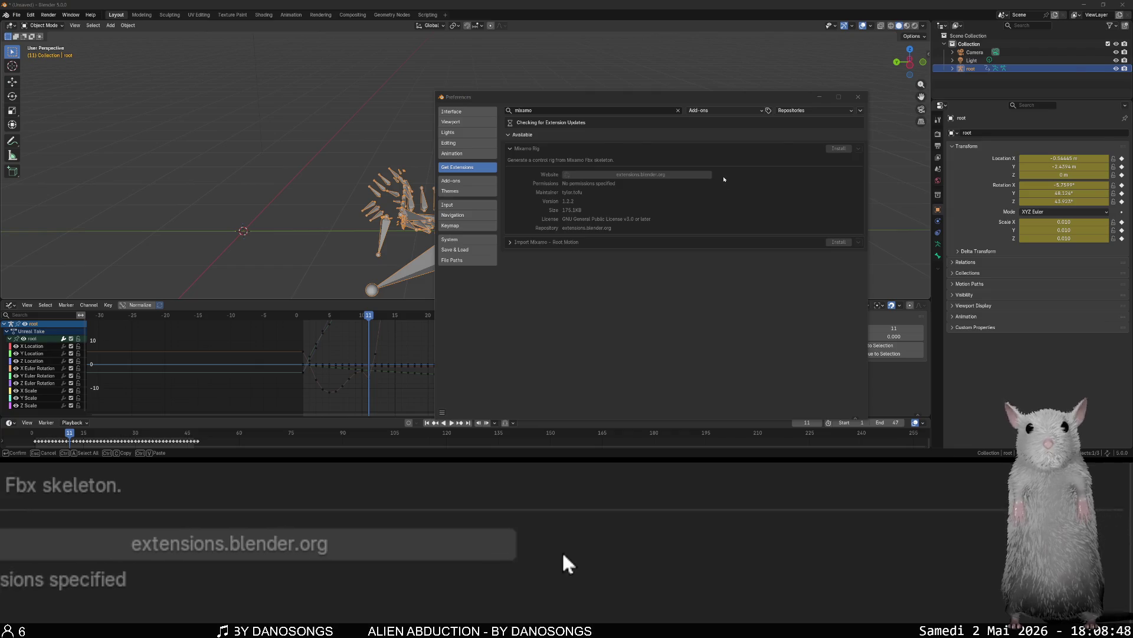
click(705, 174)
scroll(611, 152, up, 10)
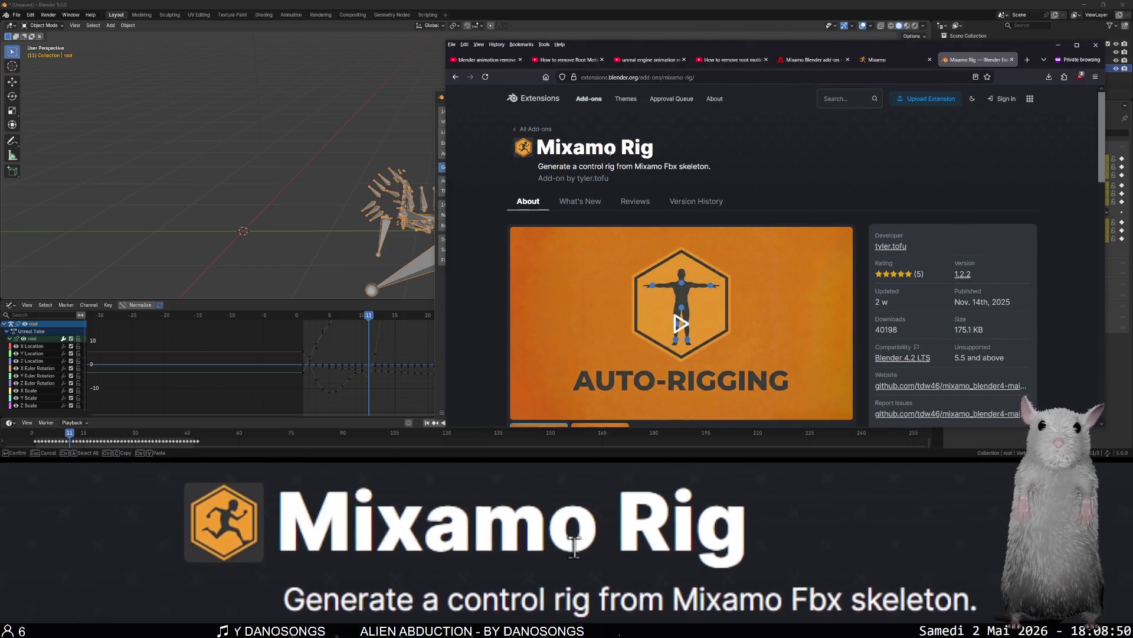
double_click(637, 147)
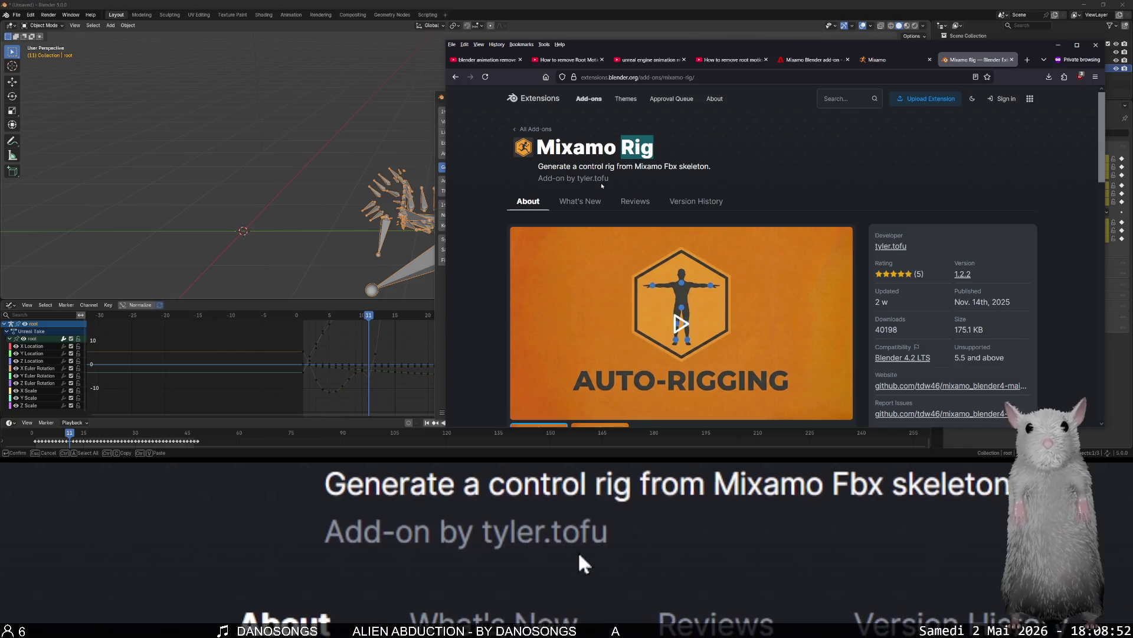
key(alt+Tab)
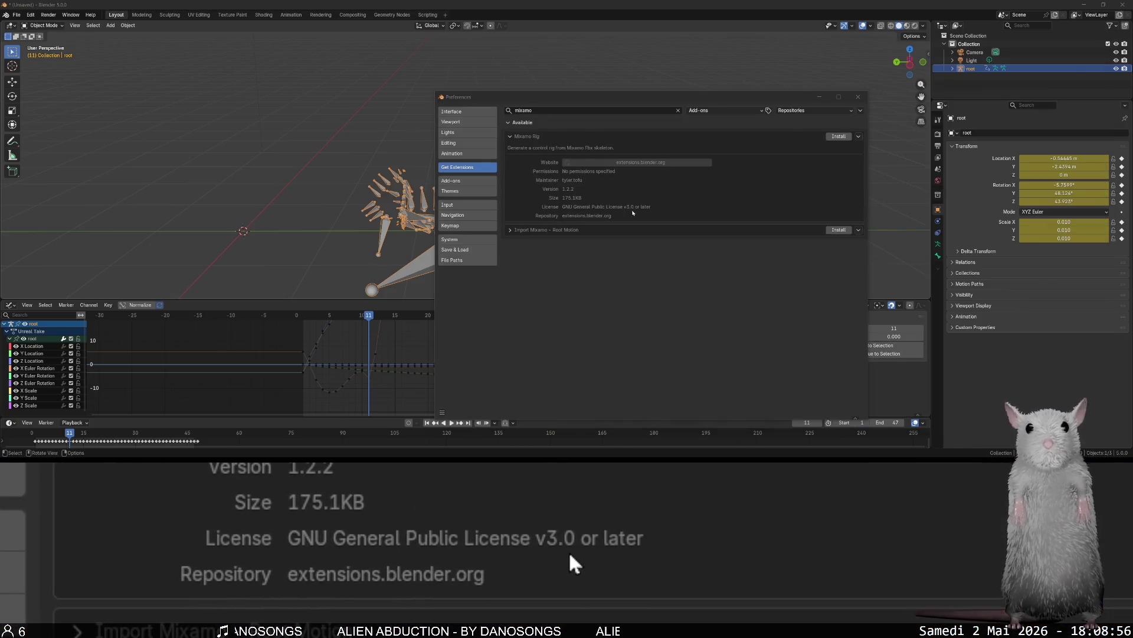
key(alt+Tab)
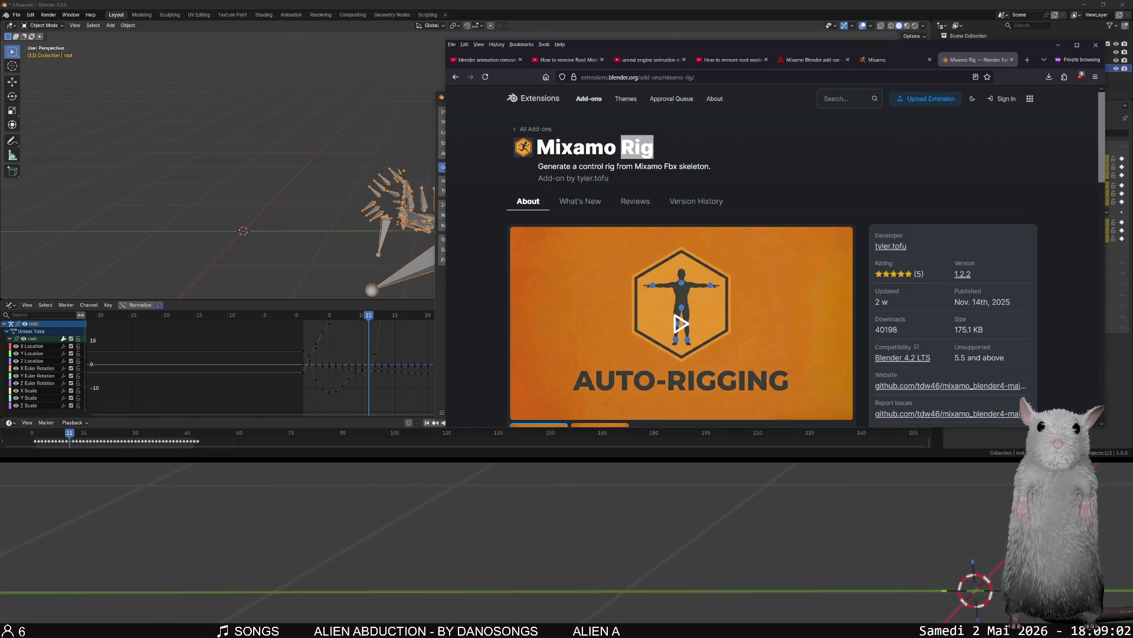
click(120, 205)
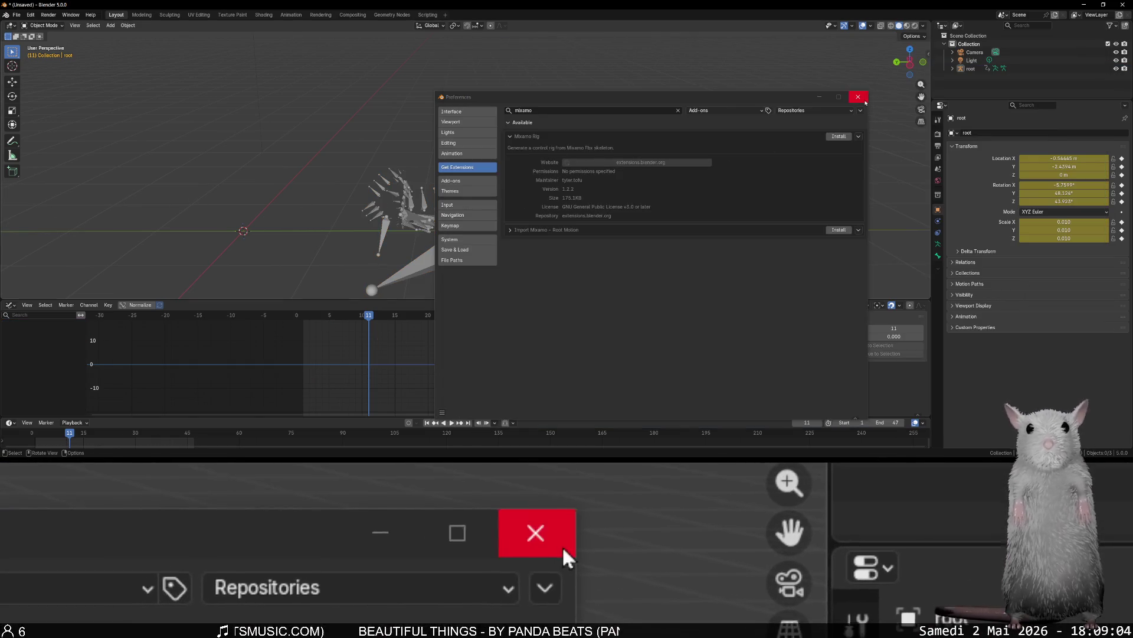
click(860, 101)
drag(762, 145, 511, 222)
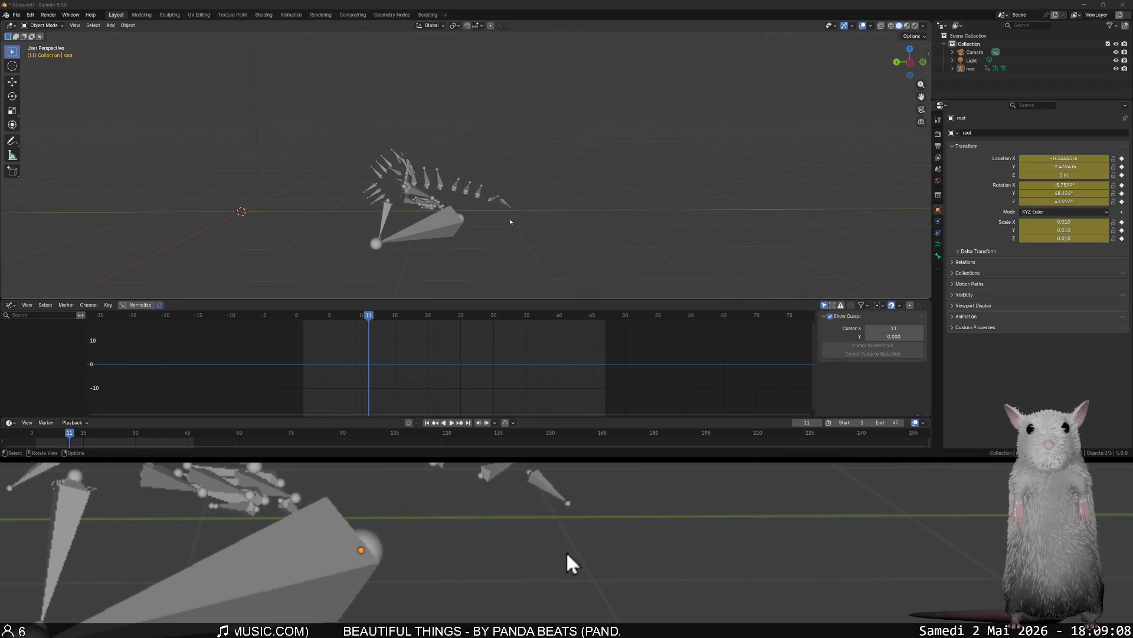
Switch from Blender back to the YouTube root-motion tutorial tab in Firefox.
key(alt+Tab)
key(ctrl+shift+Tab)
key(ctrl+shift+Tab)
key(ctrl+shift+Tab)
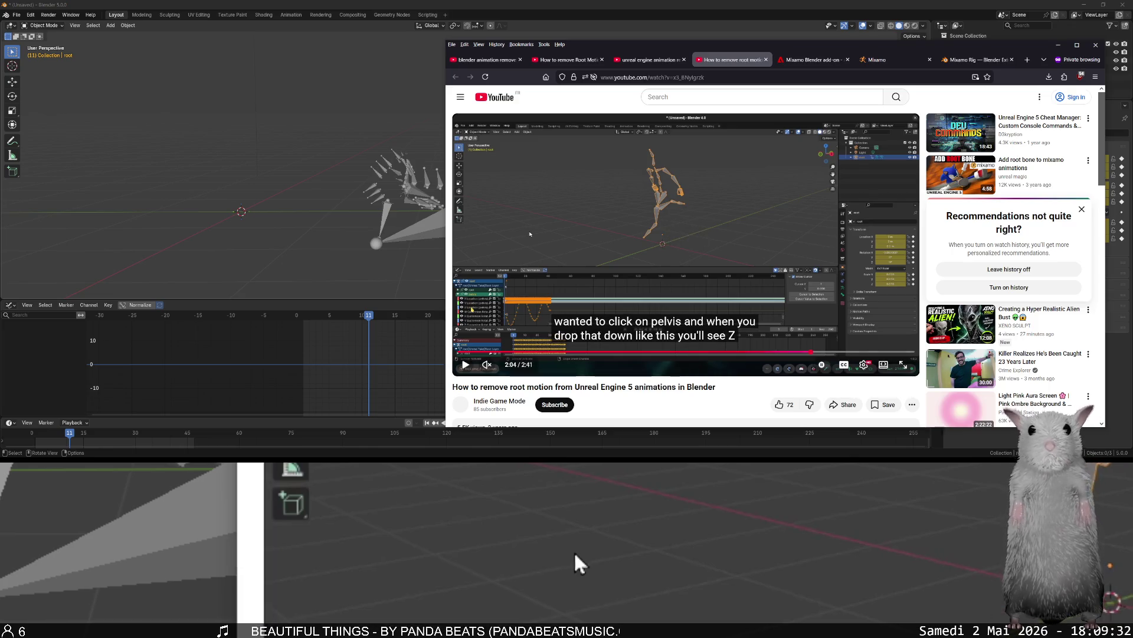
Select the root armature to list its animation channels, check the tutorial, and return to Blender.
click(425, 227)
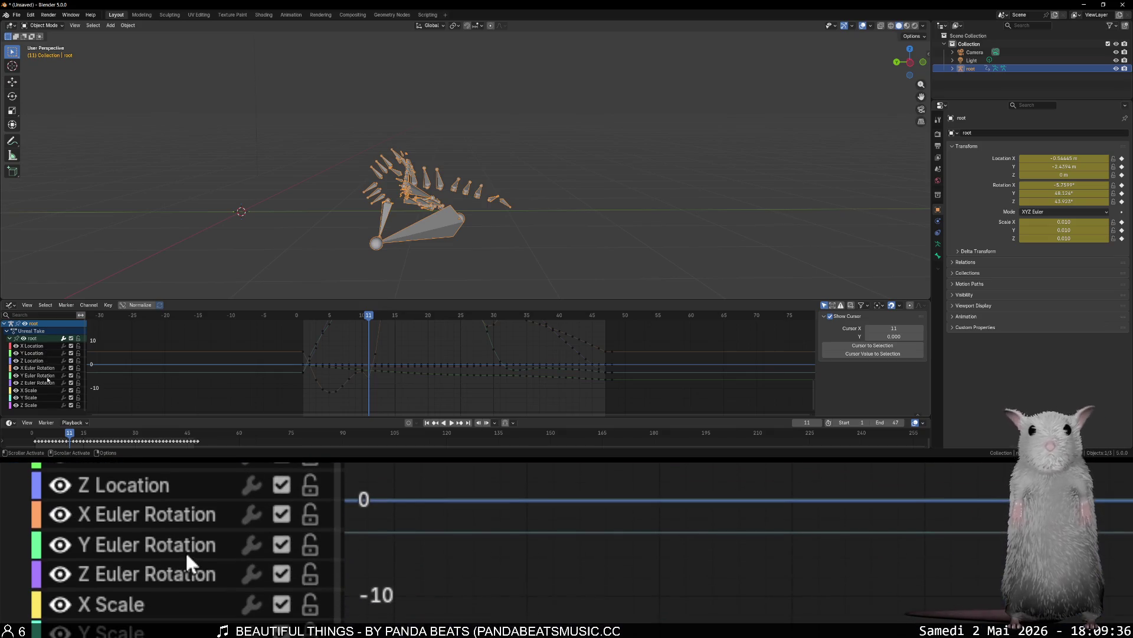
key(alt+Tab)
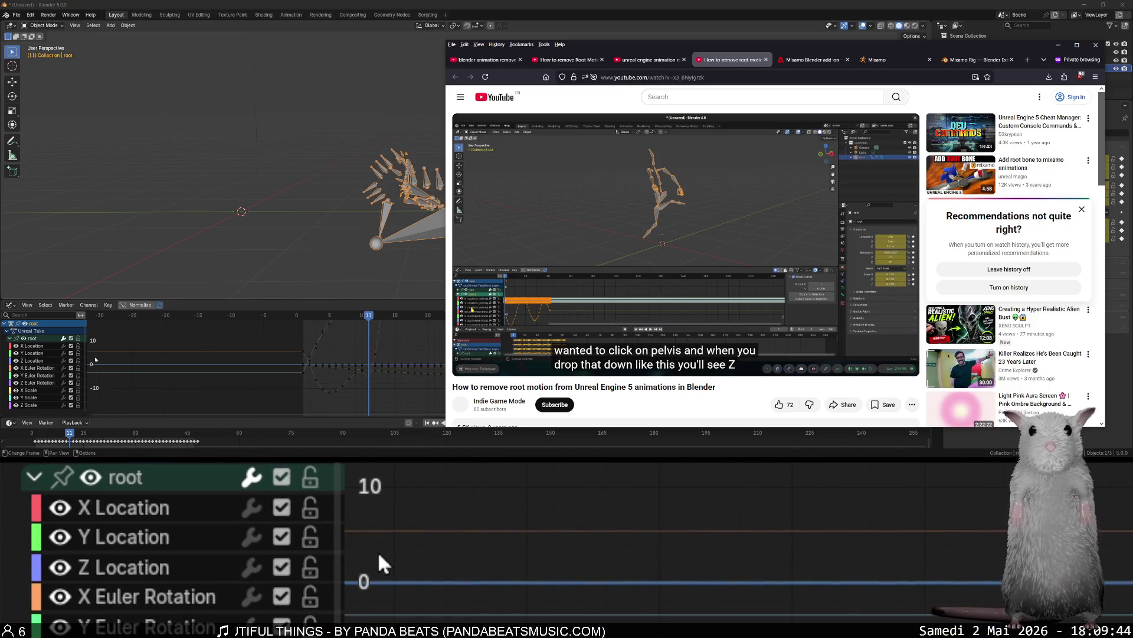
click(226, 3)
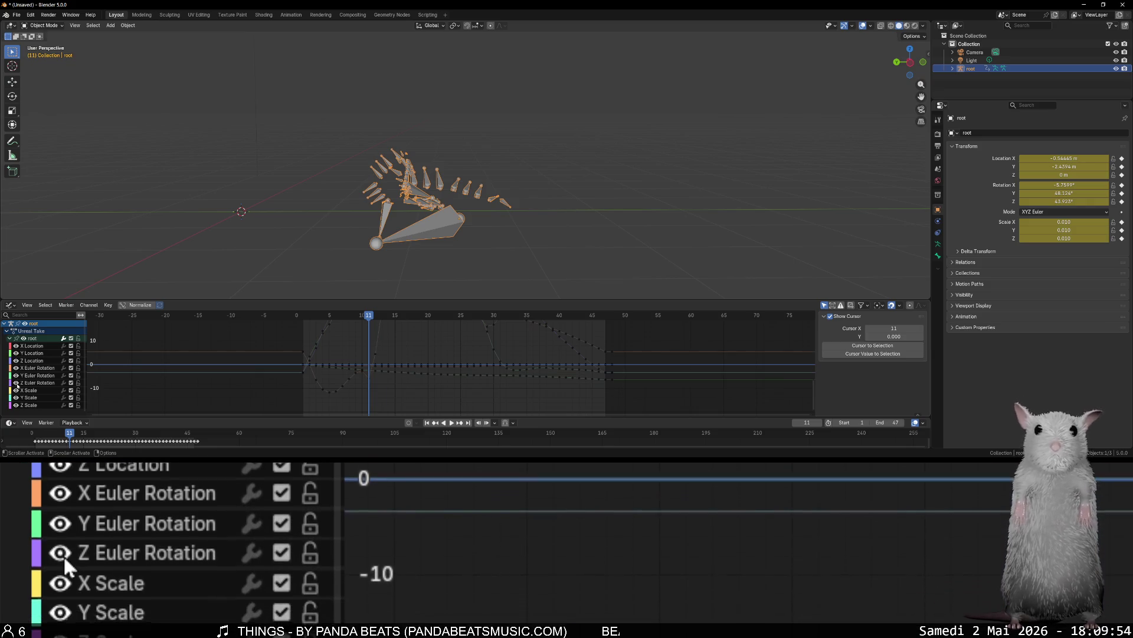
Mute the Z Euler Rotation and root channels, scrub to compare, then re-enable root and play.
click(71, 383)
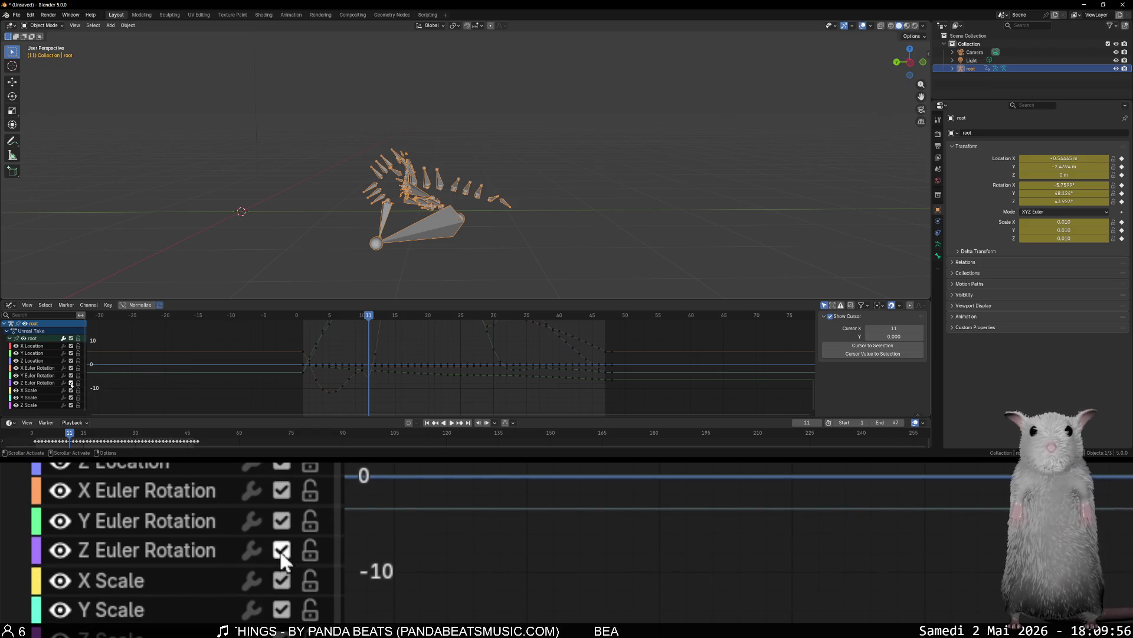
click(72, 339)
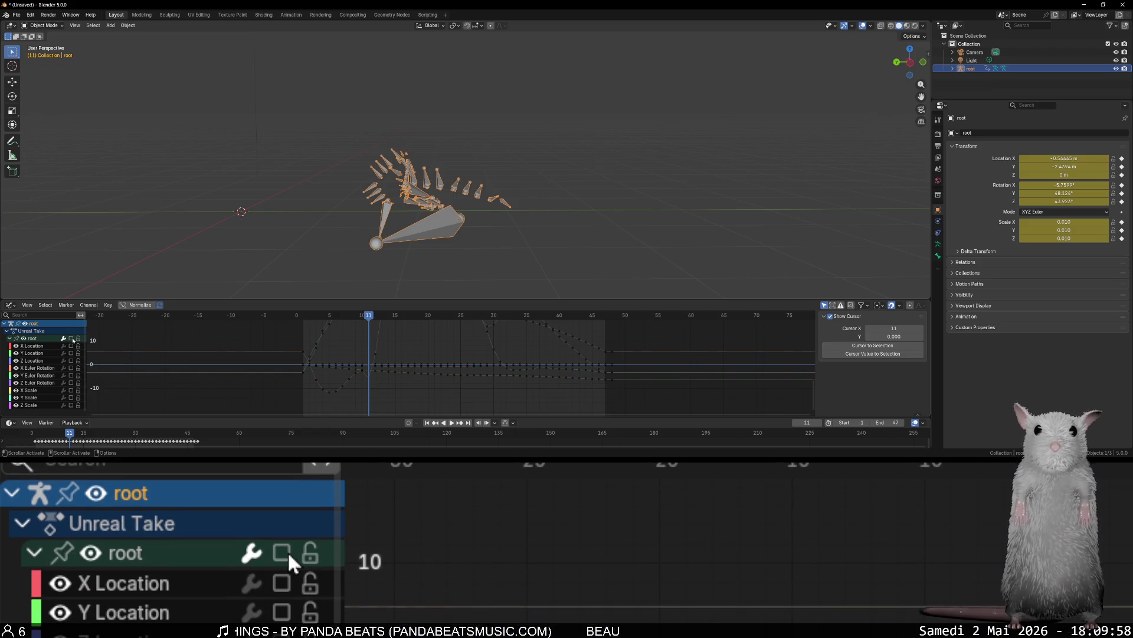
mouse_move(360, 317)
mouse_down()
mouse_move(309, 313)
mouse_move(412, 337)
mouse_move(628, 340)
mouse_move(207, 356)
mouse_move(563, 357)
mouse_move(265, 357)
mouse_up()
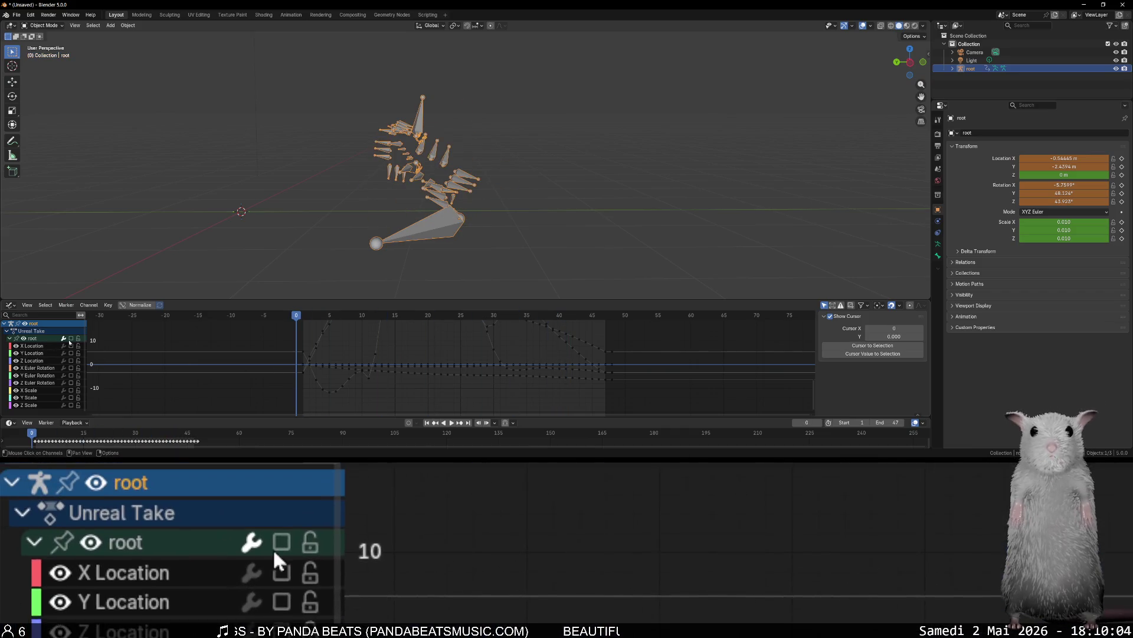
click(70, 338)
mouse_move(295, 319)
mouse_down()
mouse_move(658, 348)
mouse_move(263, 351)
mouse_up()
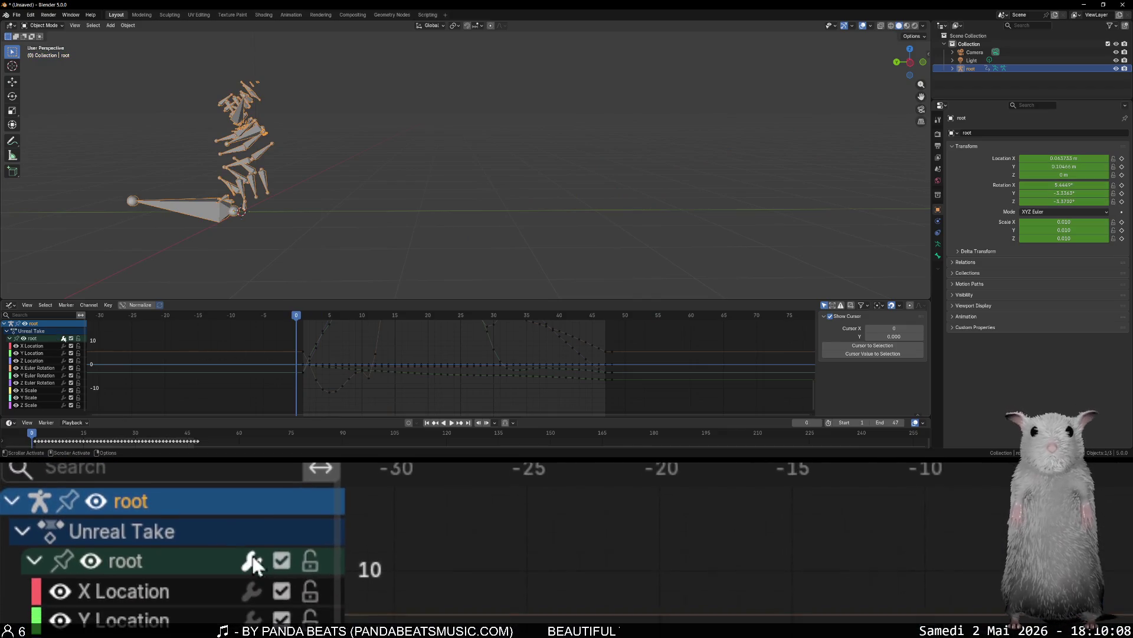
key(space)
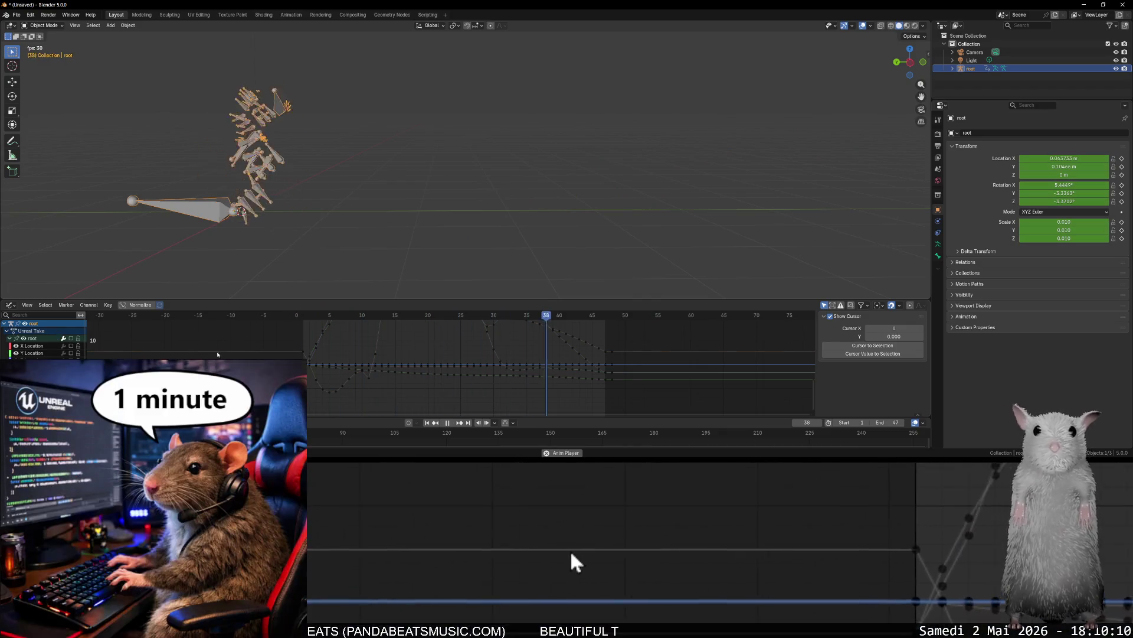
Scrub through the early frames, stop playback, and re-enable every root channel.
right_click(343, 198)
key(Escape)
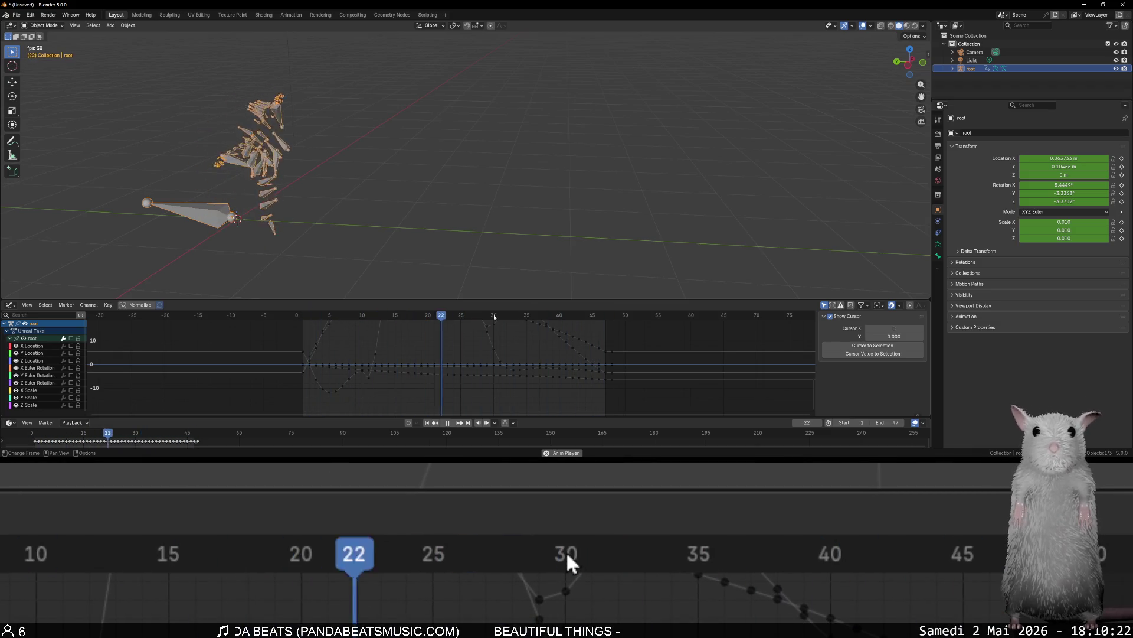
drag(377, 321, 296, 329)
key(space)
click(72, 339)
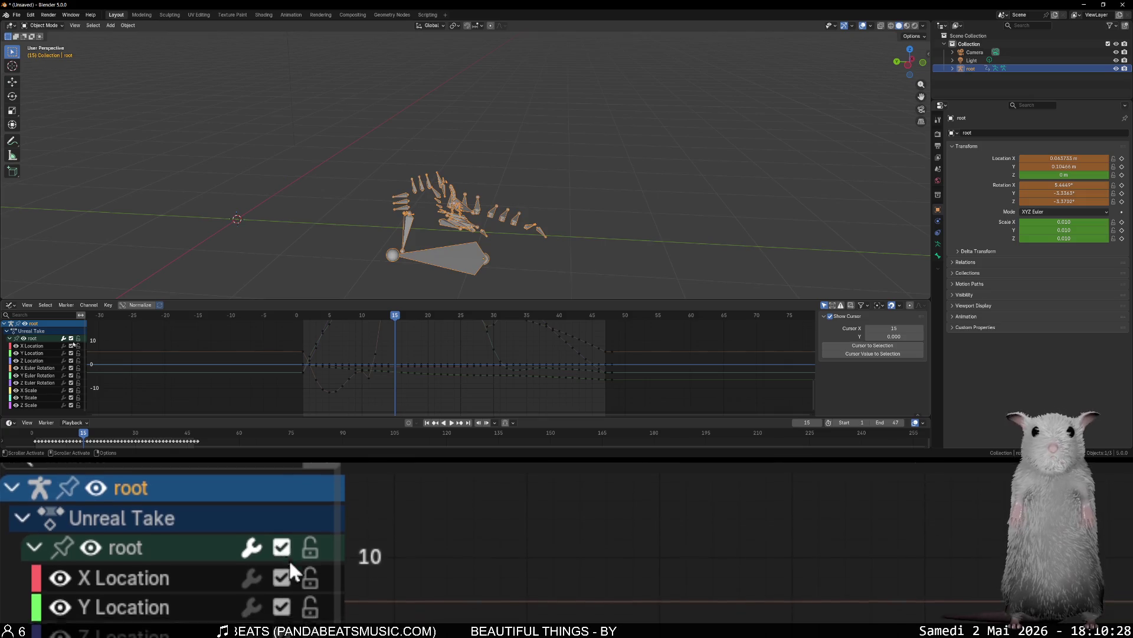
Scrub frames 0–9 and temporarily mute the three Euler Rotation channels to compare poses.
drag(362, 319, 296, 322)
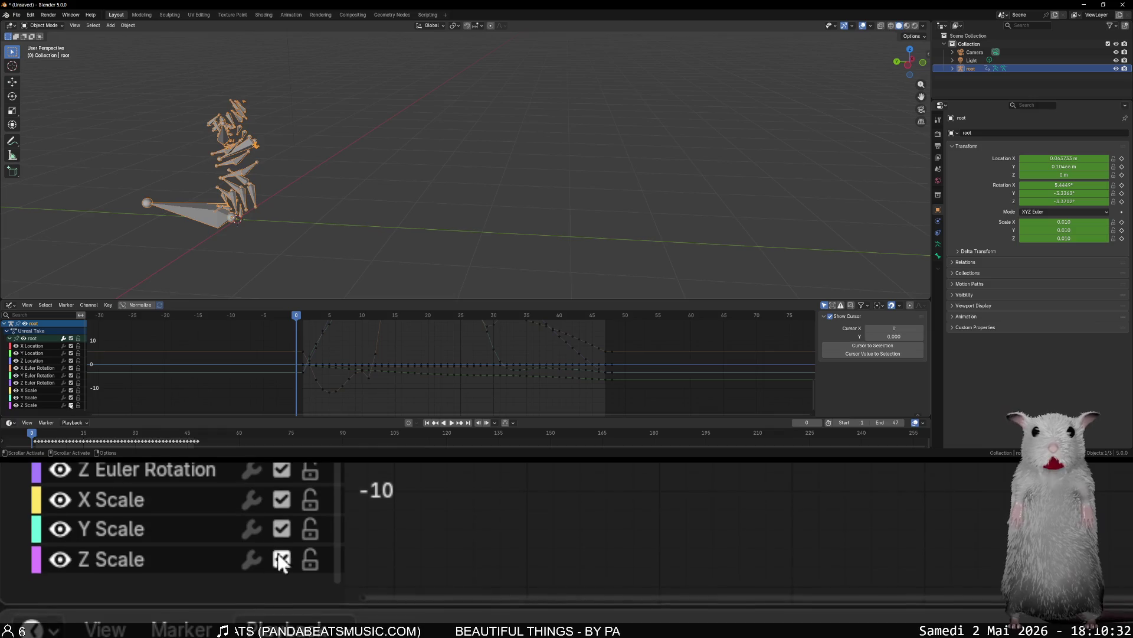
drag(71, 383, 71, 368)
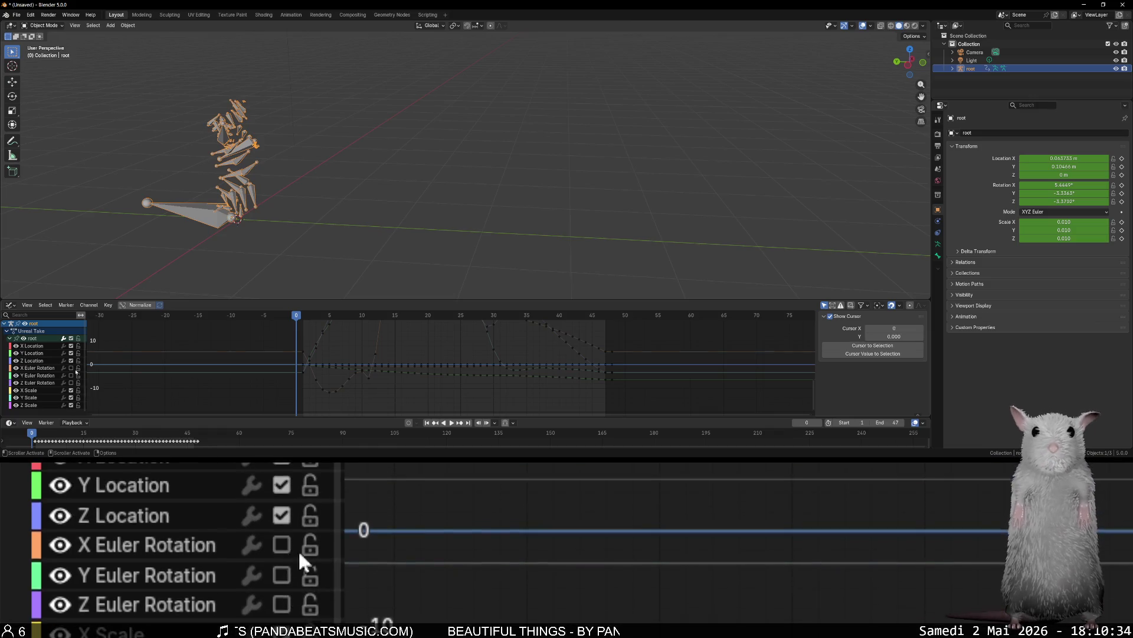
mouse_move(297, 319)
mouse_down()
mouse_move(556, 332)
mouse_move(296, 331)
mouse_up()
drag(72, 369, 72, 384)
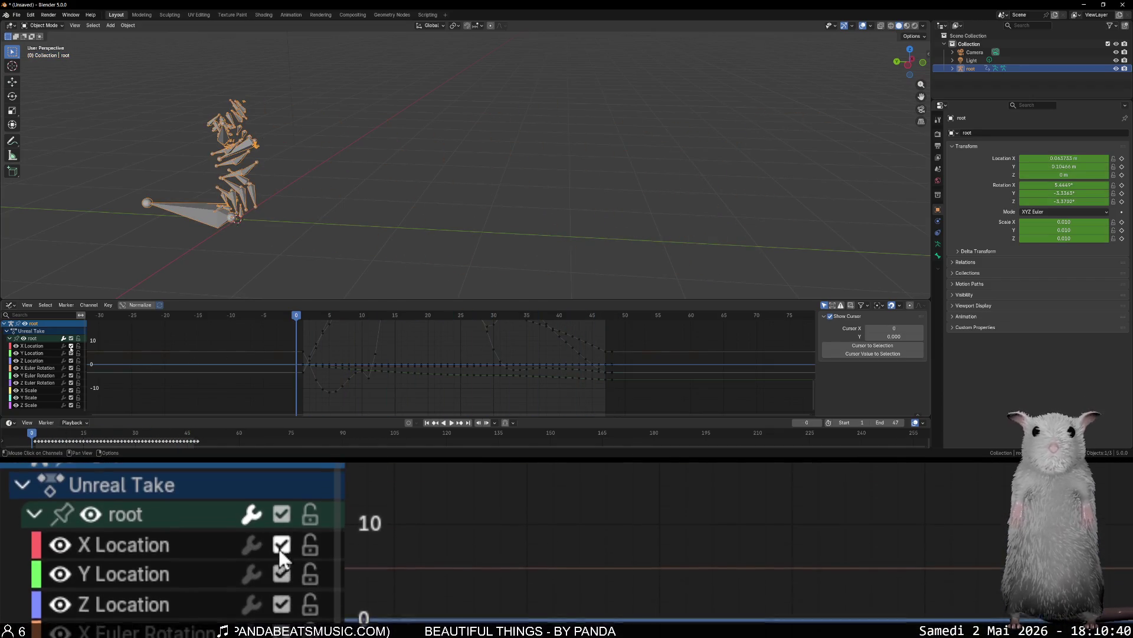
Mute the root's Y Location channel and preview the resulting pose at frame 16.
click(71, 346)
click(71, 346)
click(71, 353)
mouse_move(300, 319)
mouse_down()
mouse_move(644, 321)
mouse_move(304, 322)
mouse_move(472, 332)
mouse_move(657, 321)
mouse_move(253, 328)
mouse_up()
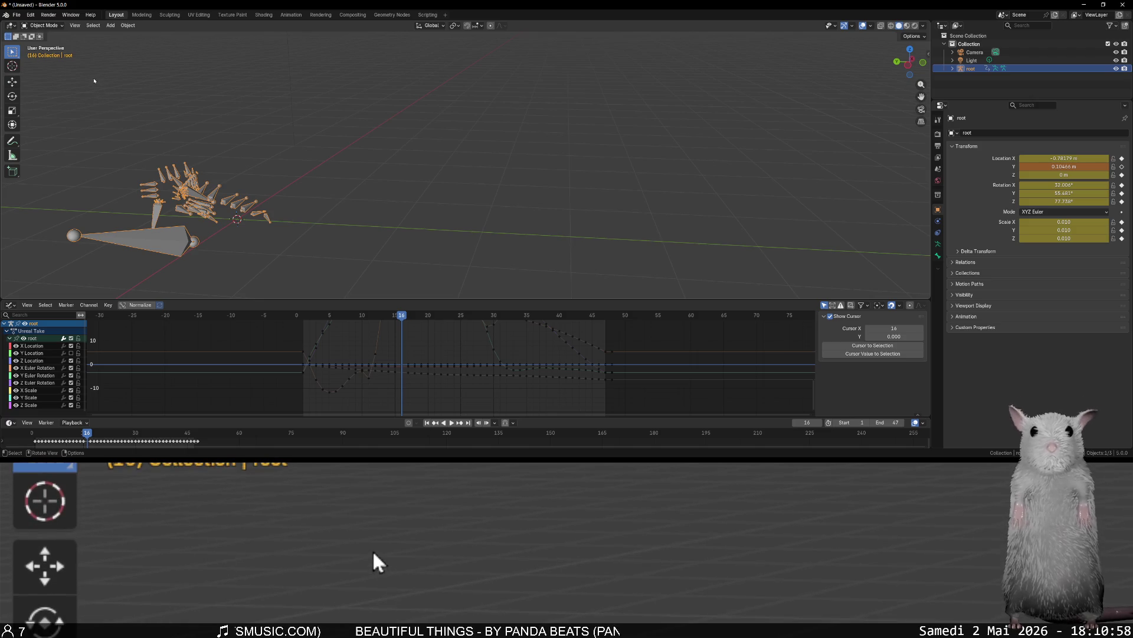
click(17, 15)
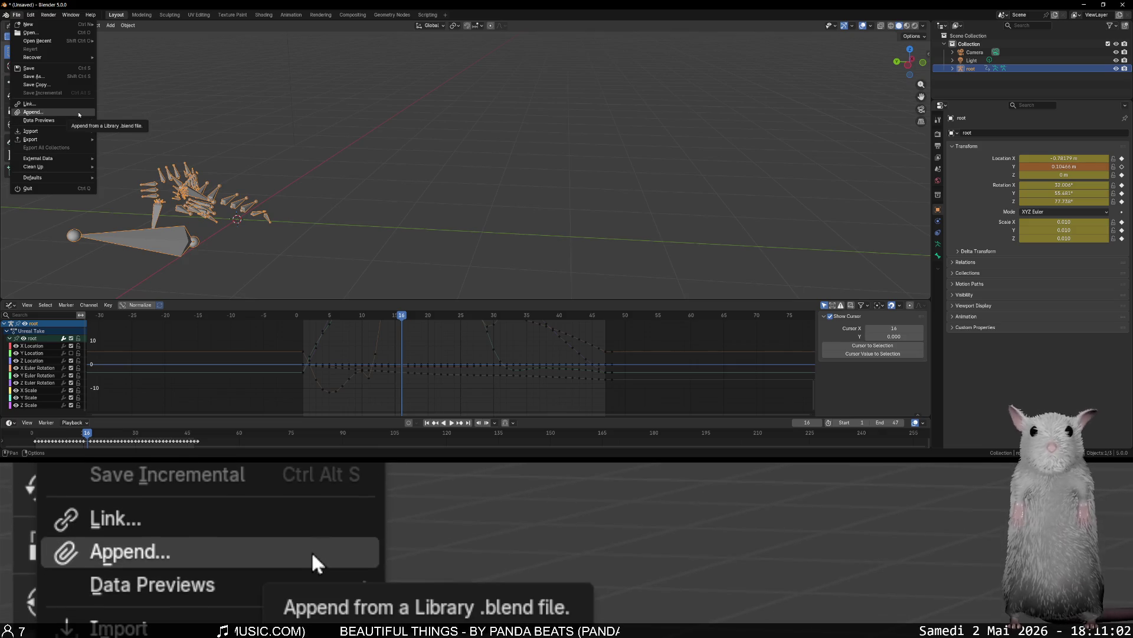
Open the FBX (.fbx) export file browser and drag it aside.
mouse_move(83, 144)
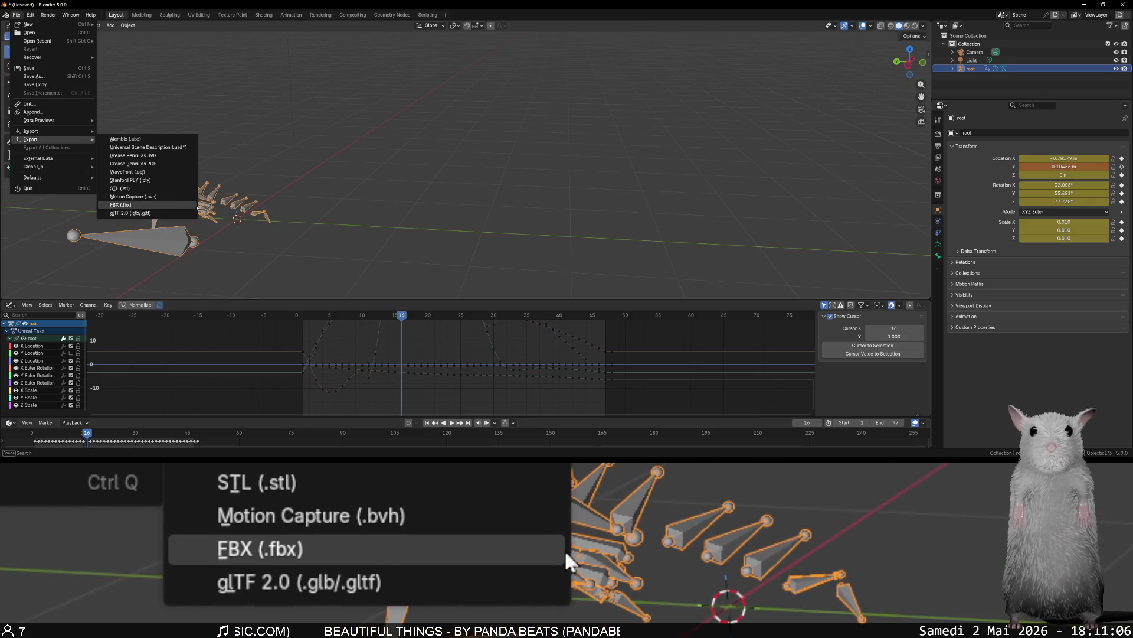
click(191, 205)
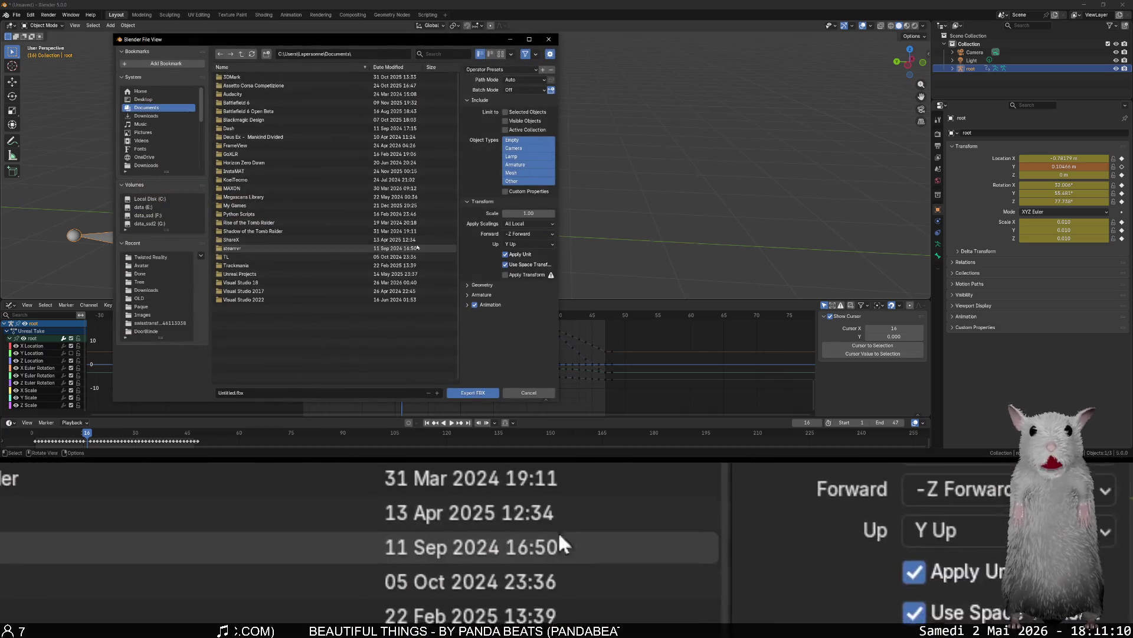
drag(340, 41, 0, 79)
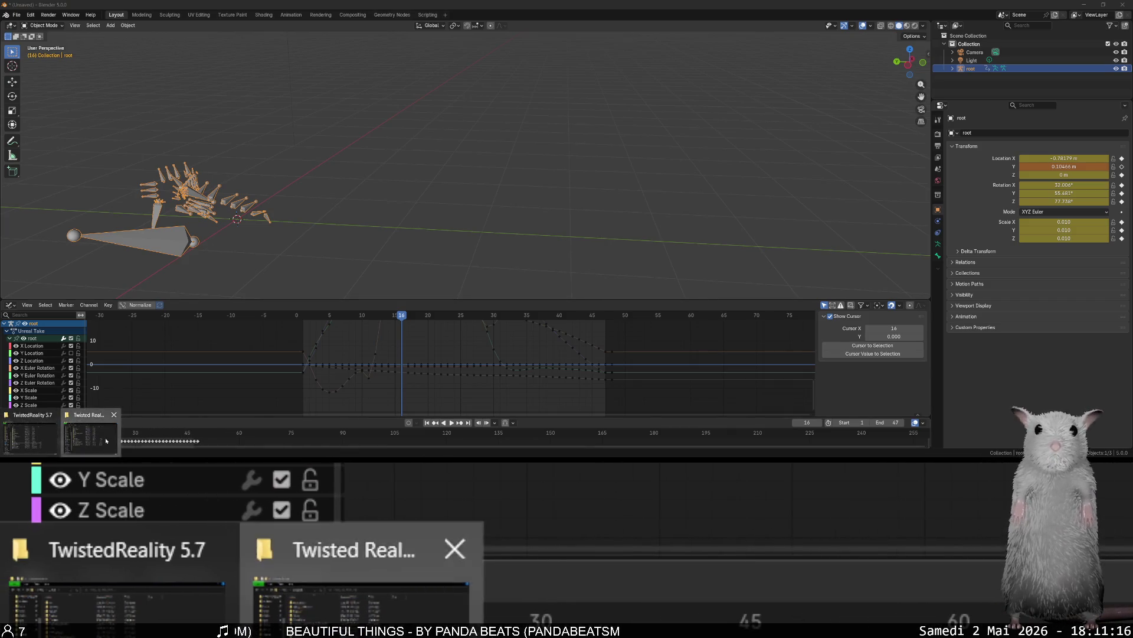
Copy the Twisted Reality folder's full path from File Explorer and return to Blender.
click(90, 434)
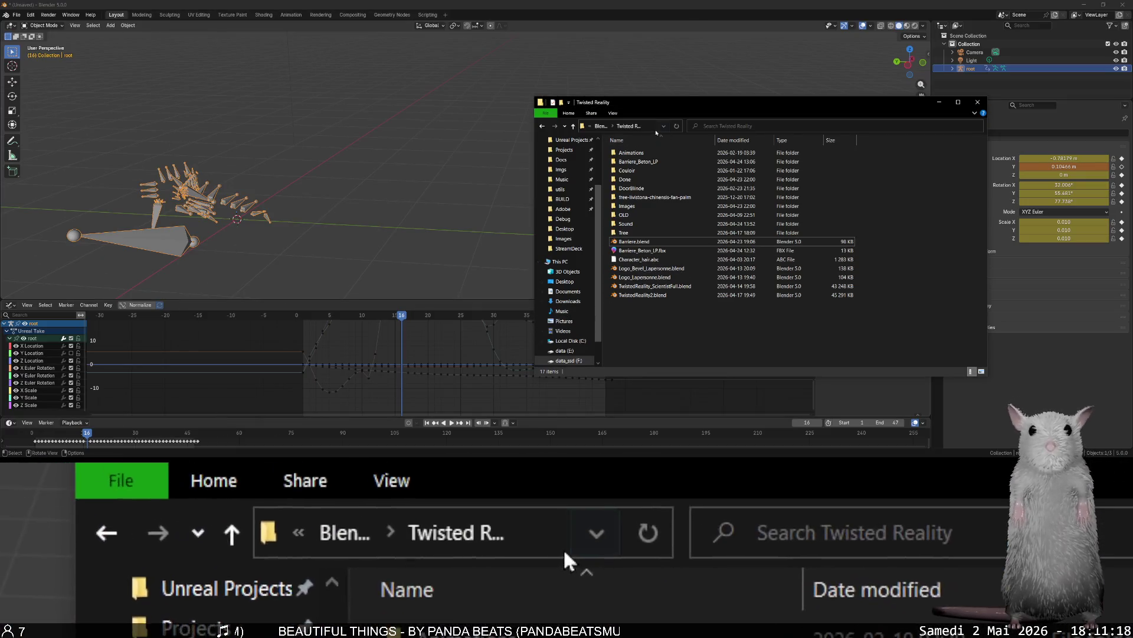
click(649, 126)
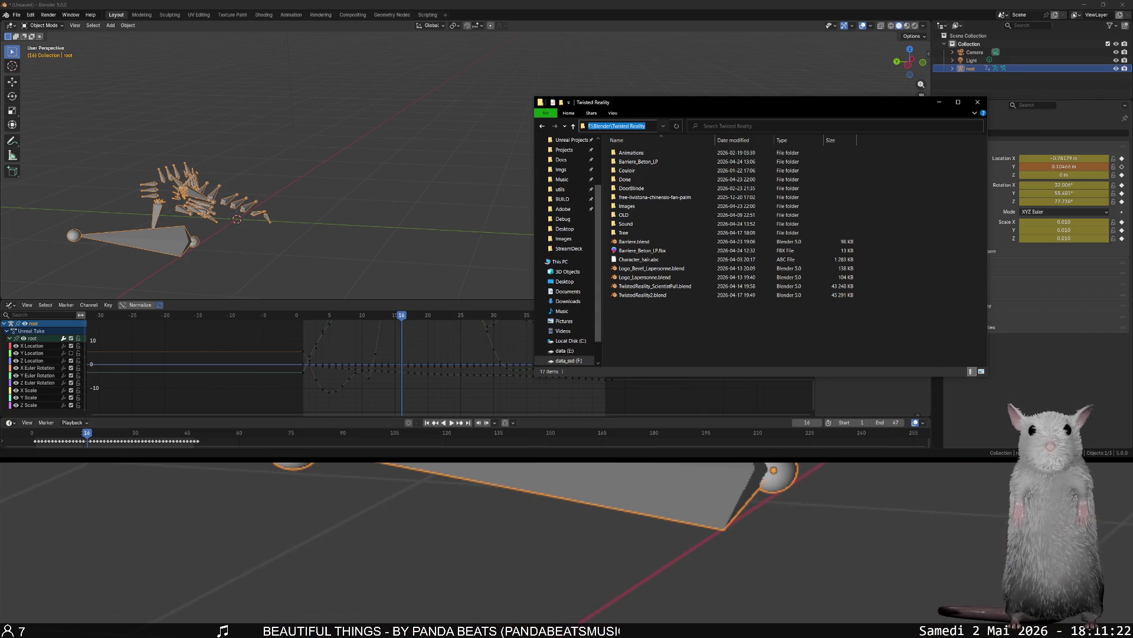
key(alt+Tab)
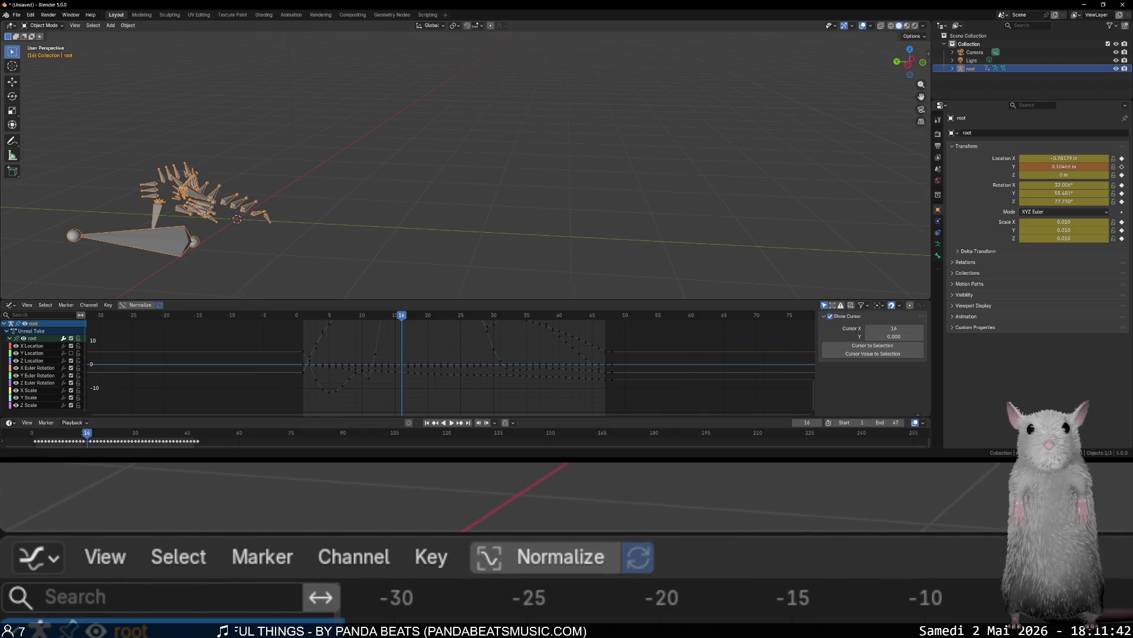
Delete the root's Y Location curve and play the animation to check it.
click(45, 354)
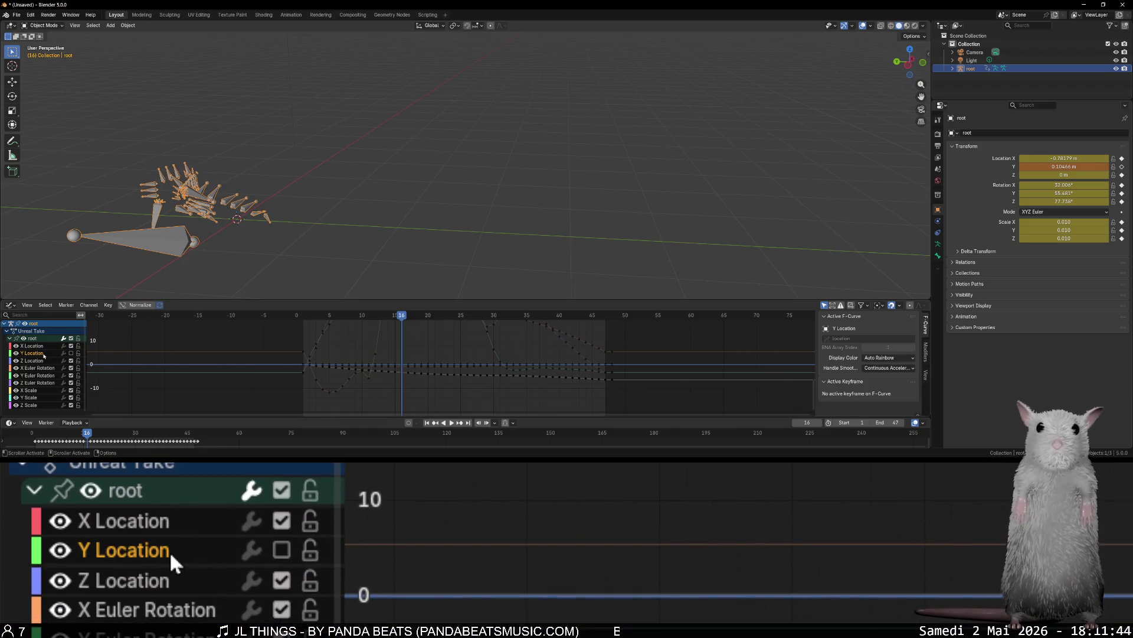
key(Delete)
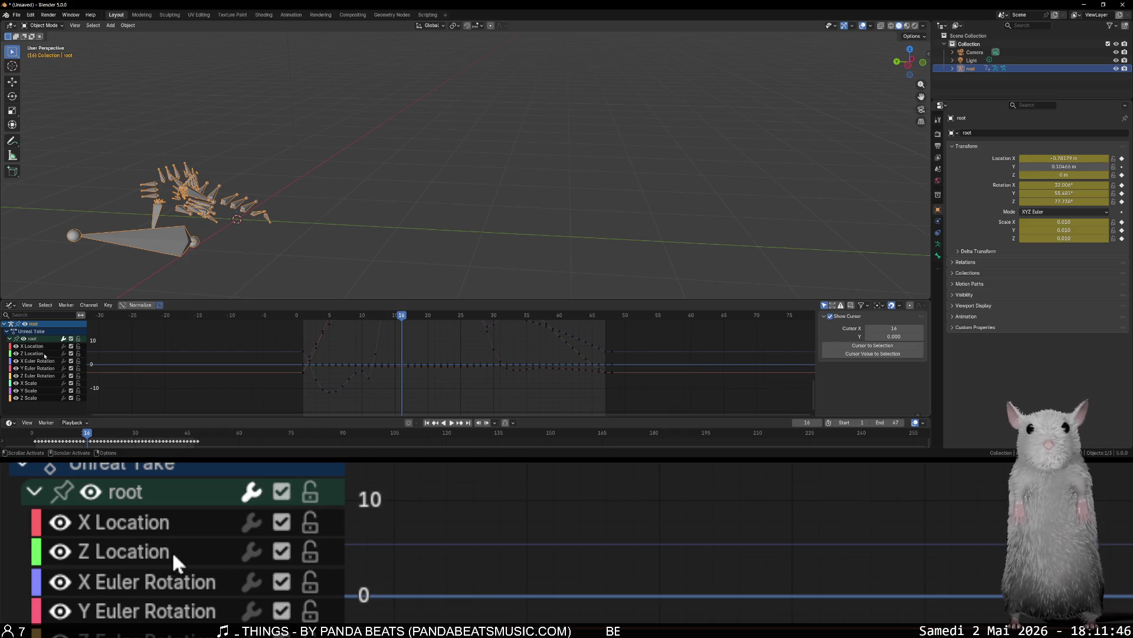
key(space)
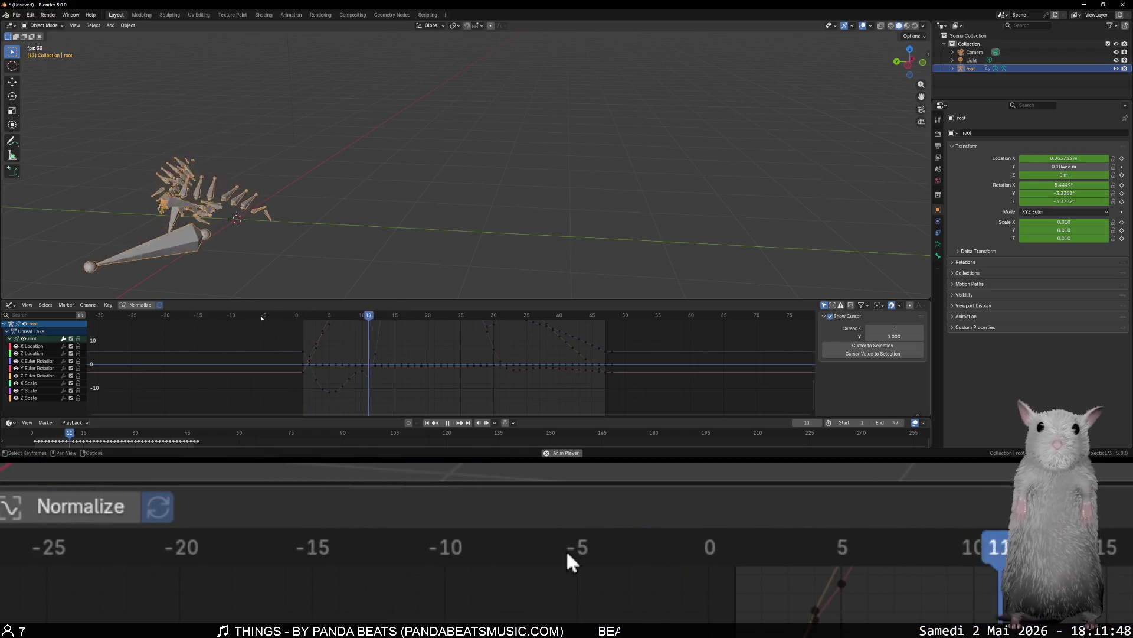
key(space)
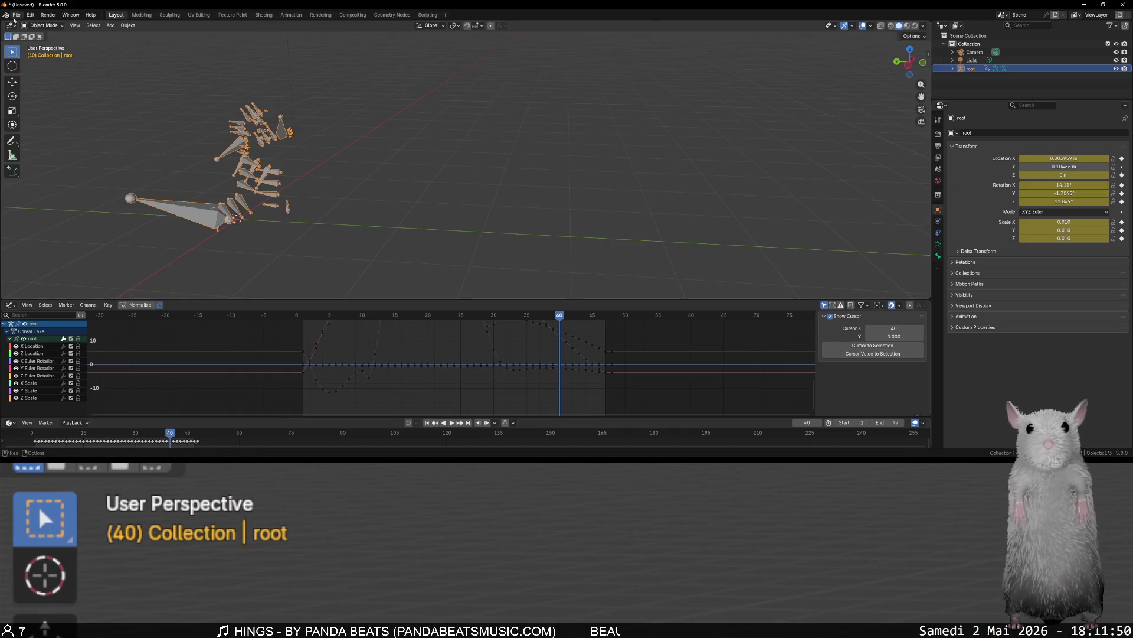
Export the animation as FBX (.fbx) and switch to Unreal Editor.
click(14, 17)
mouse_move(87, 141)
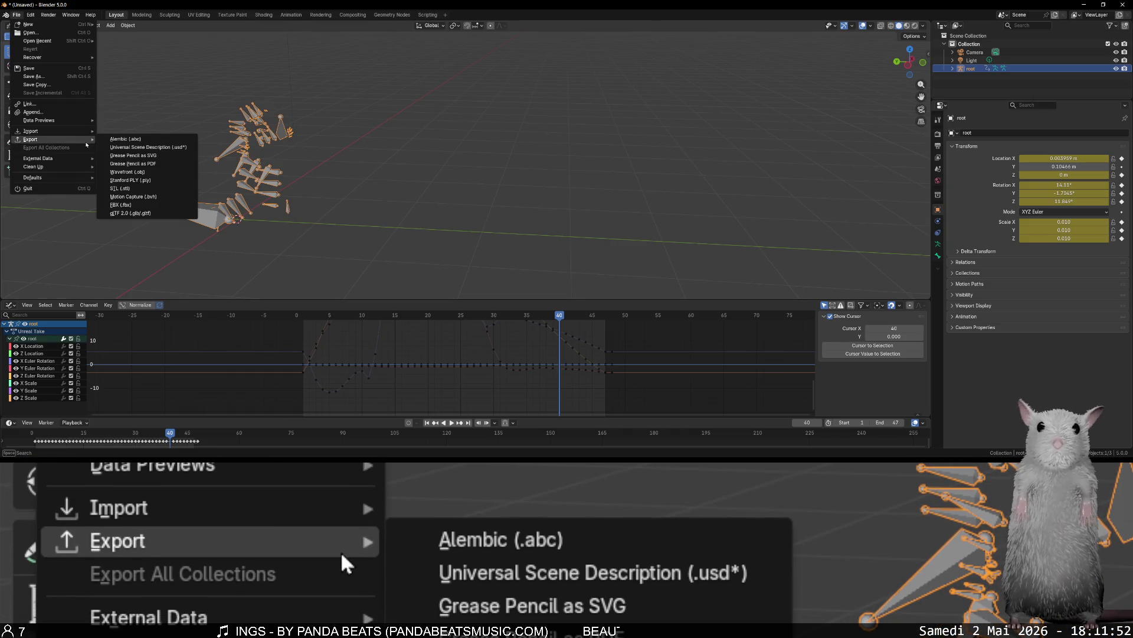
click(121, 205)
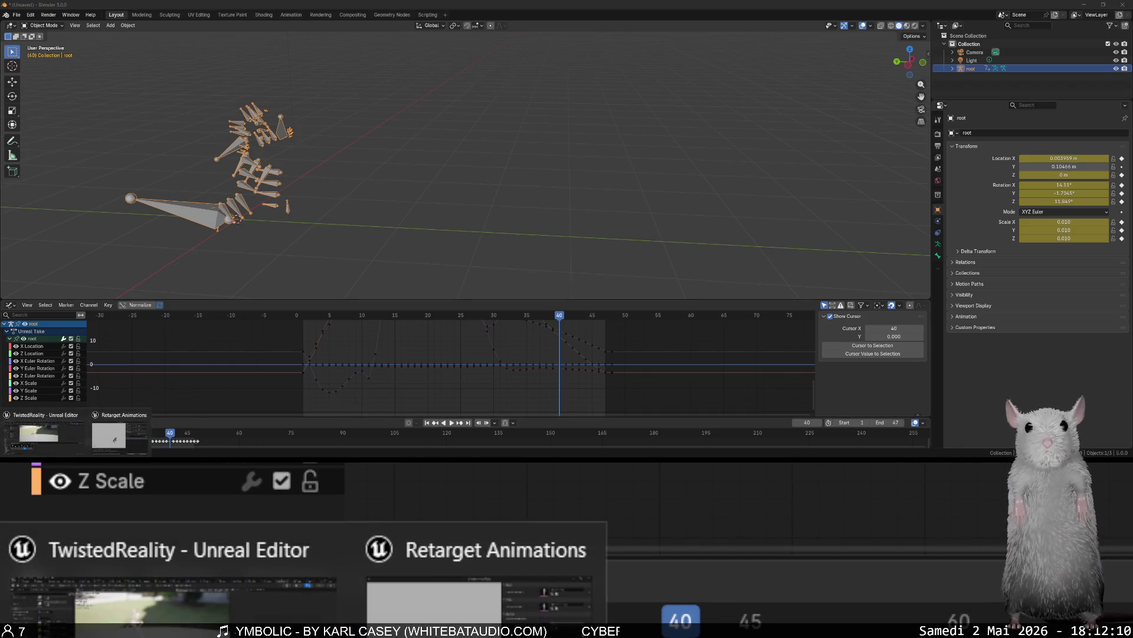
click(134, 433)
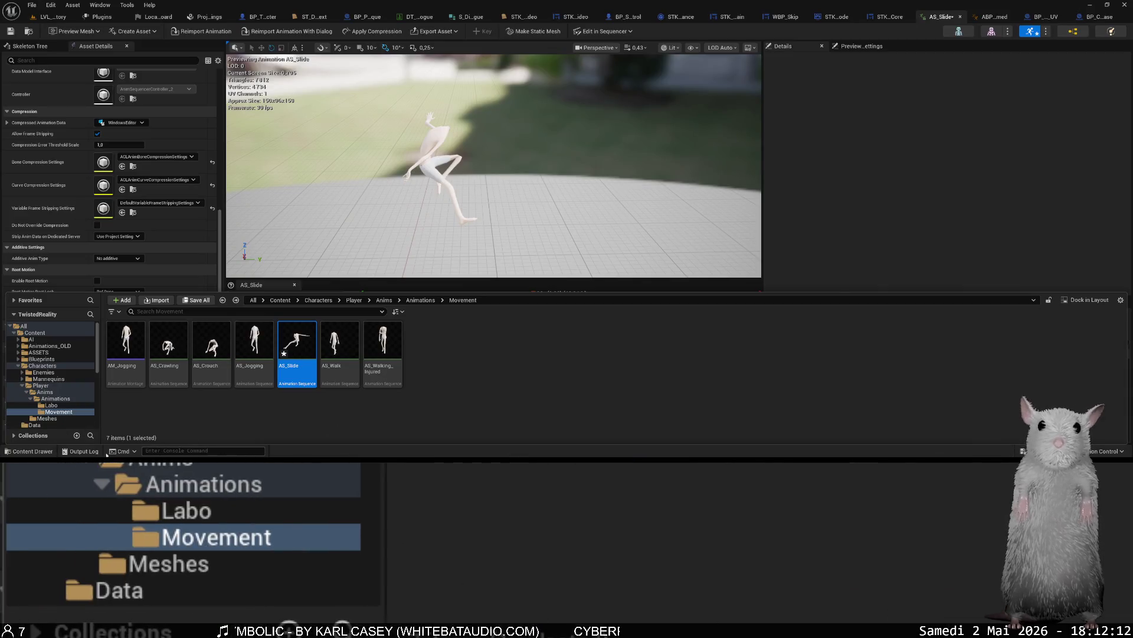
Import azeqsdzer.fbx into the Movement folder as an animation using Character_base_Skeleton.
mouse_move(59, 466)
click(94, 437)
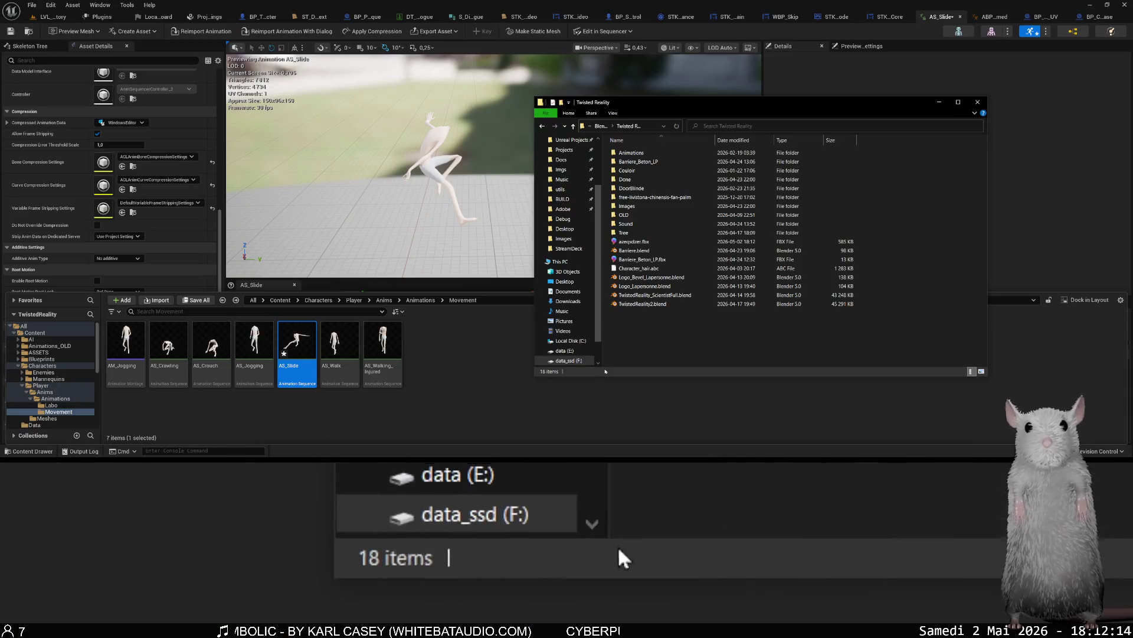
drag(634, 242, 436, 374)
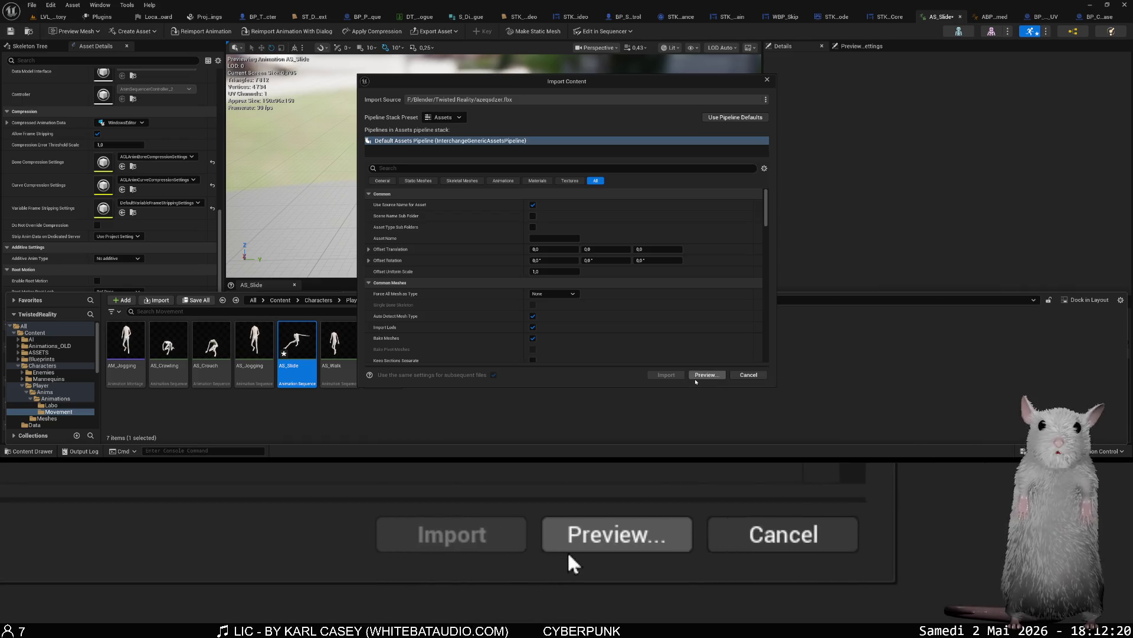
scroll(577, 279, down, 5)
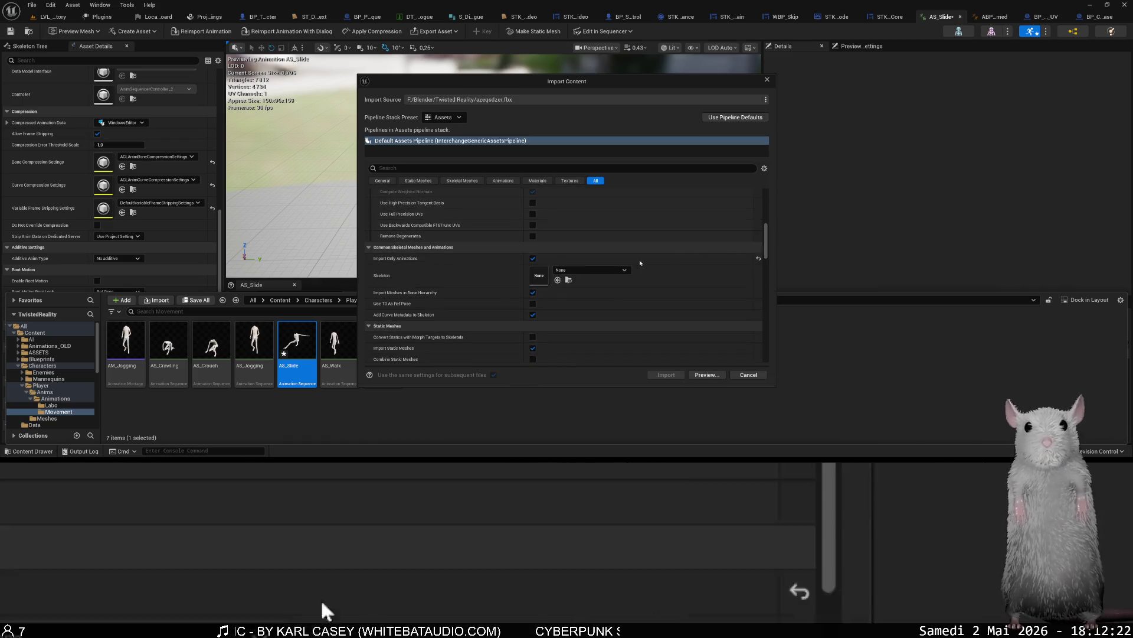
click(584, 271)
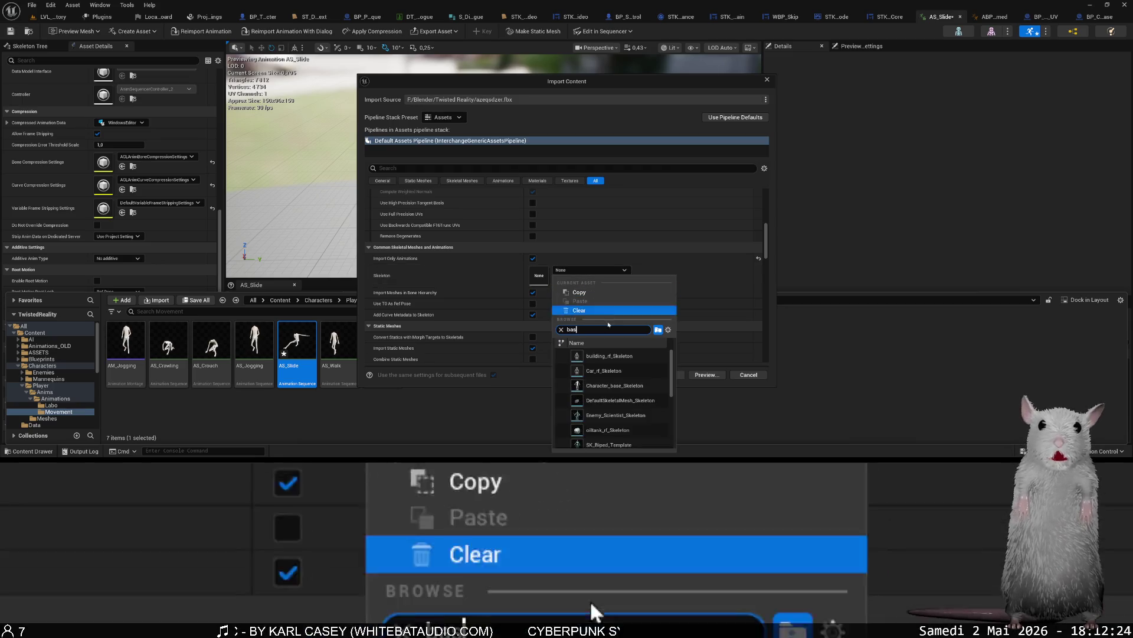
text(base)
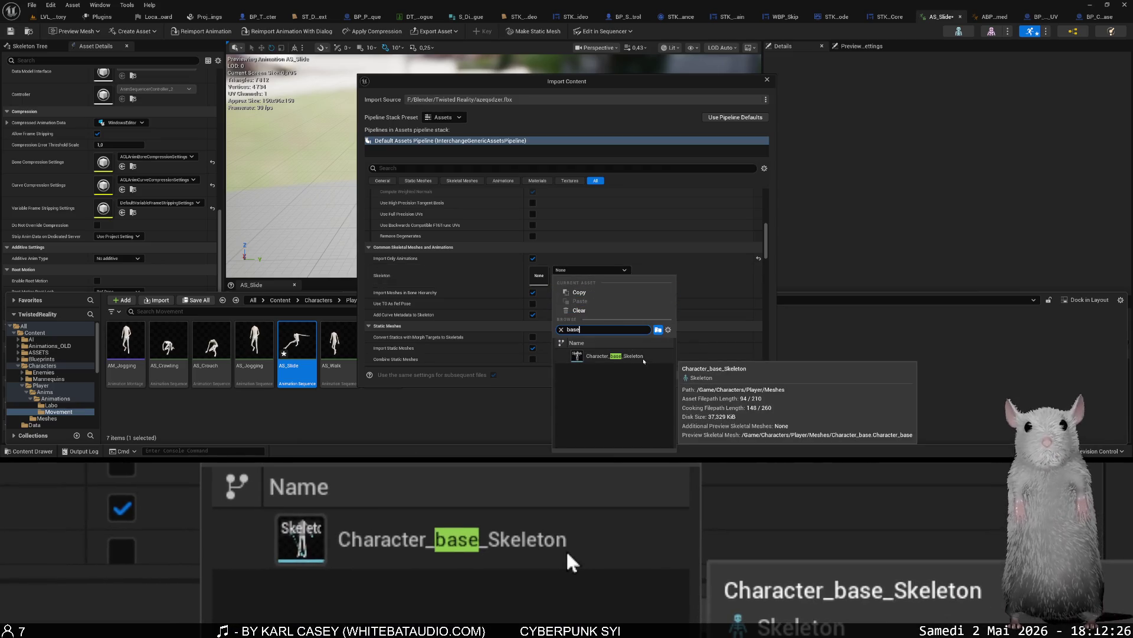
click(640, 359)
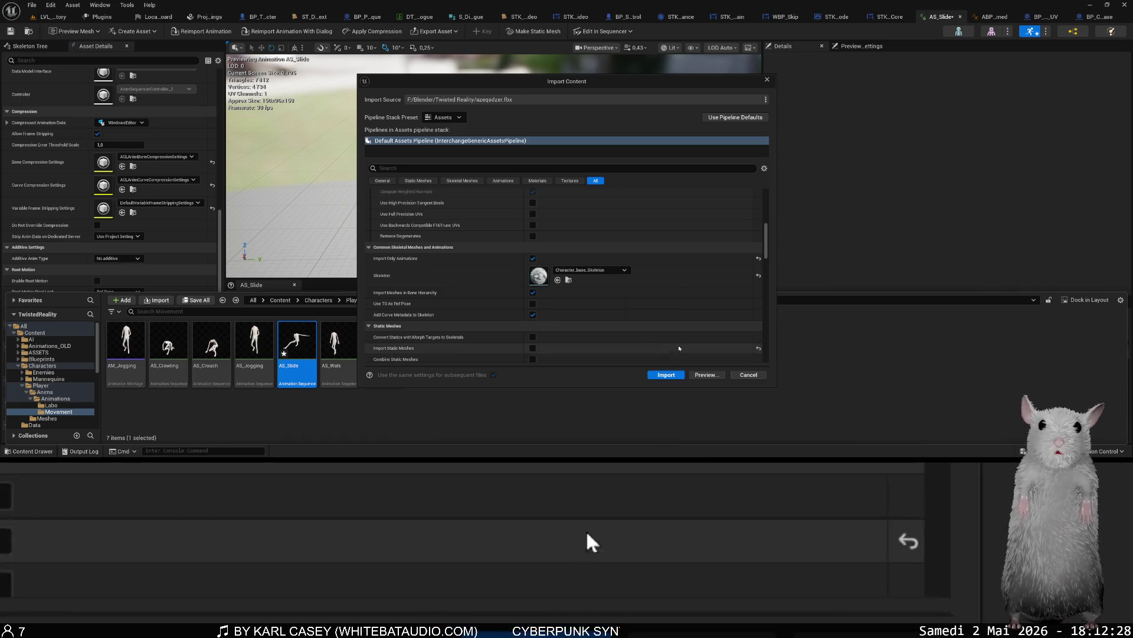
scroll(695, 337, down, 2)
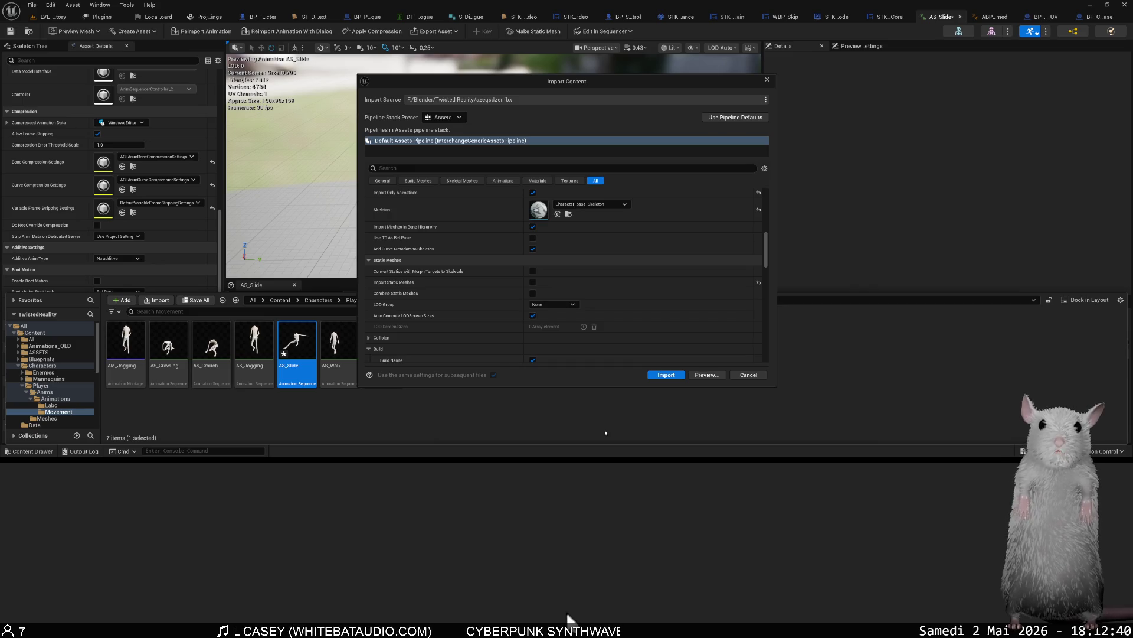
click(662, 377)
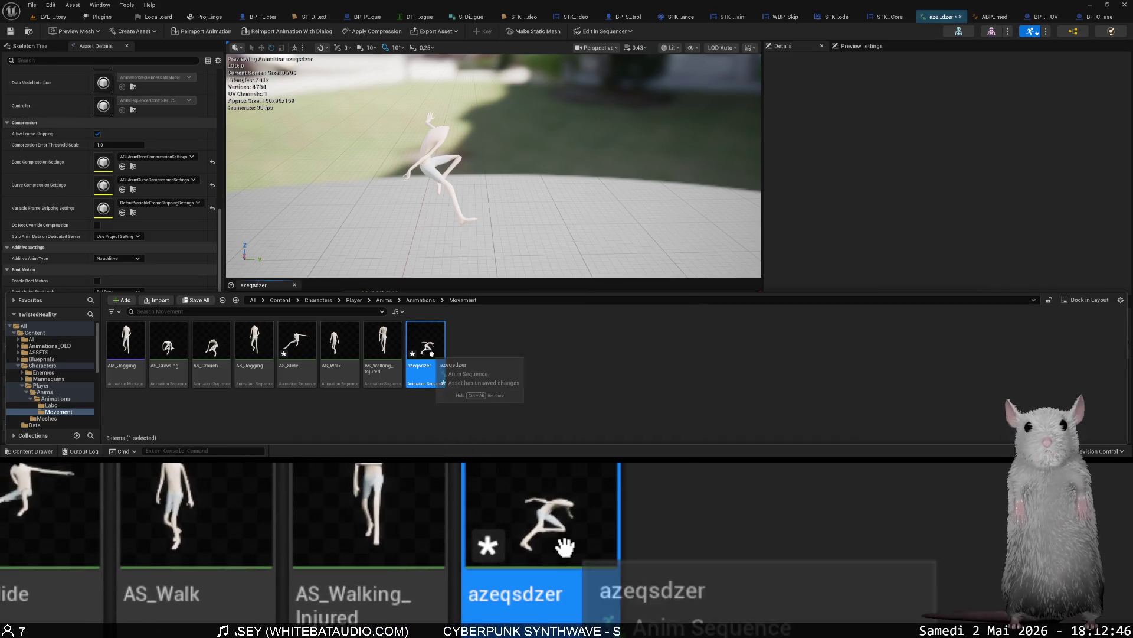
Open the new azeqsdzer animation and inspect its timeline.
double_click(446, 361)
click(419, 241)
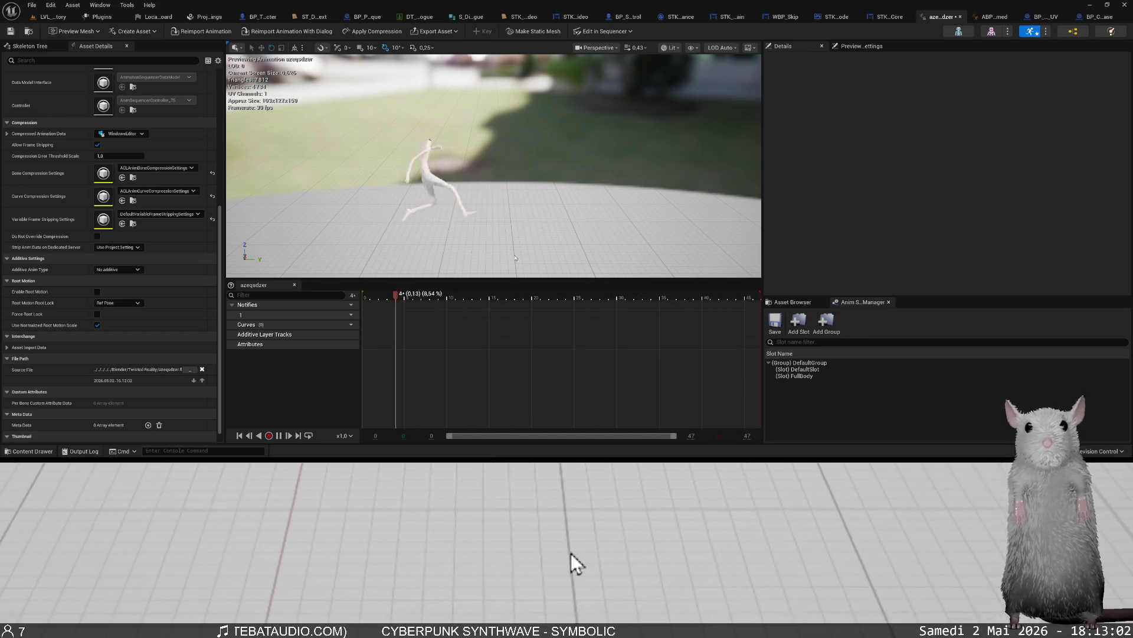
key(ctrl+space)
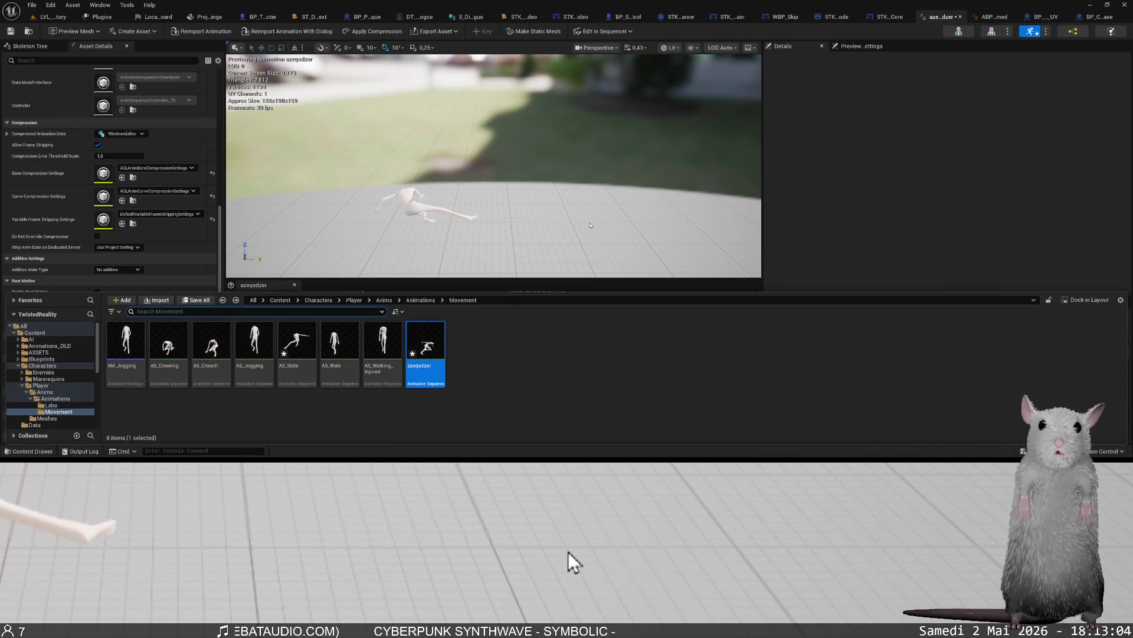
Rename AS_Slide to AS_Slide_old, then close the azeqsdzer animation editor.
click(310, 366)
click(311, 366)
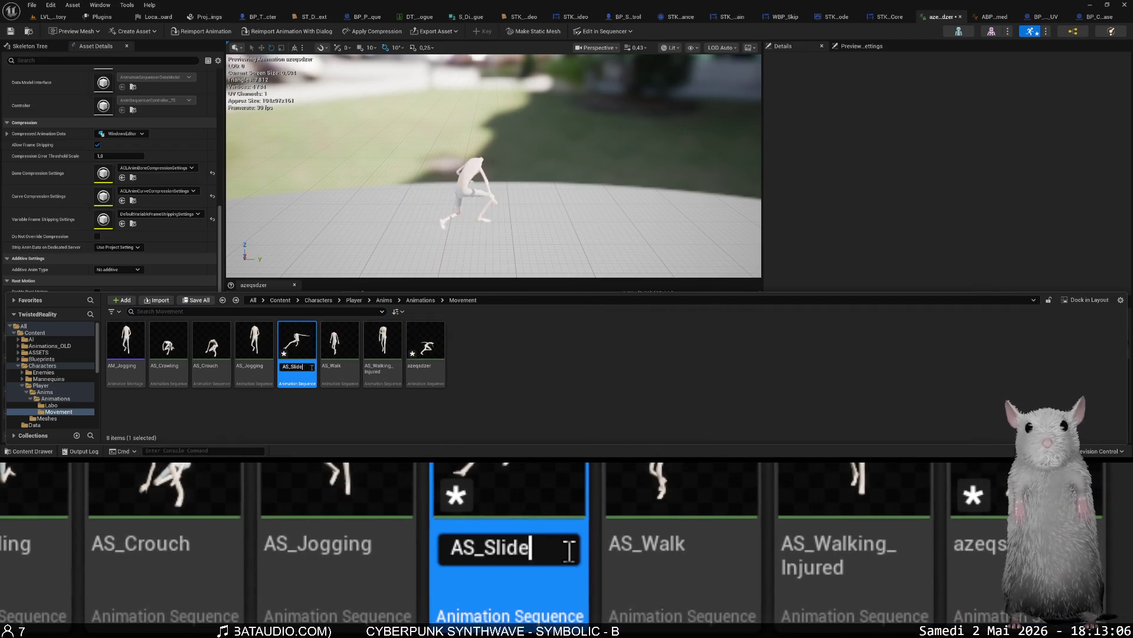
key(Return)
click(311, 366)
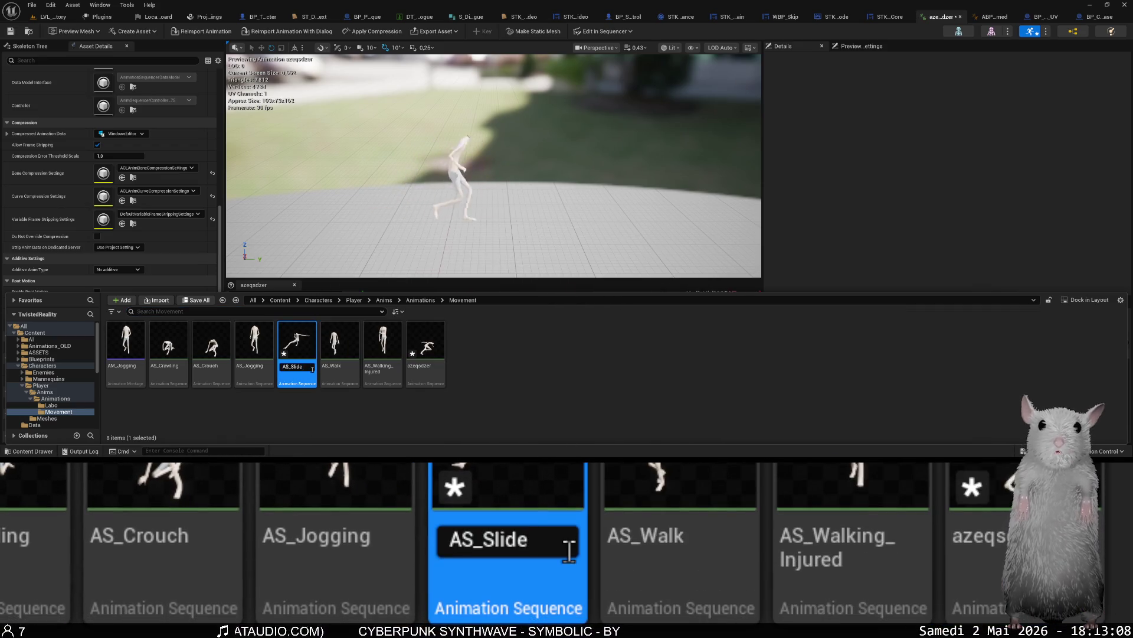
text(_old)
key(Return)
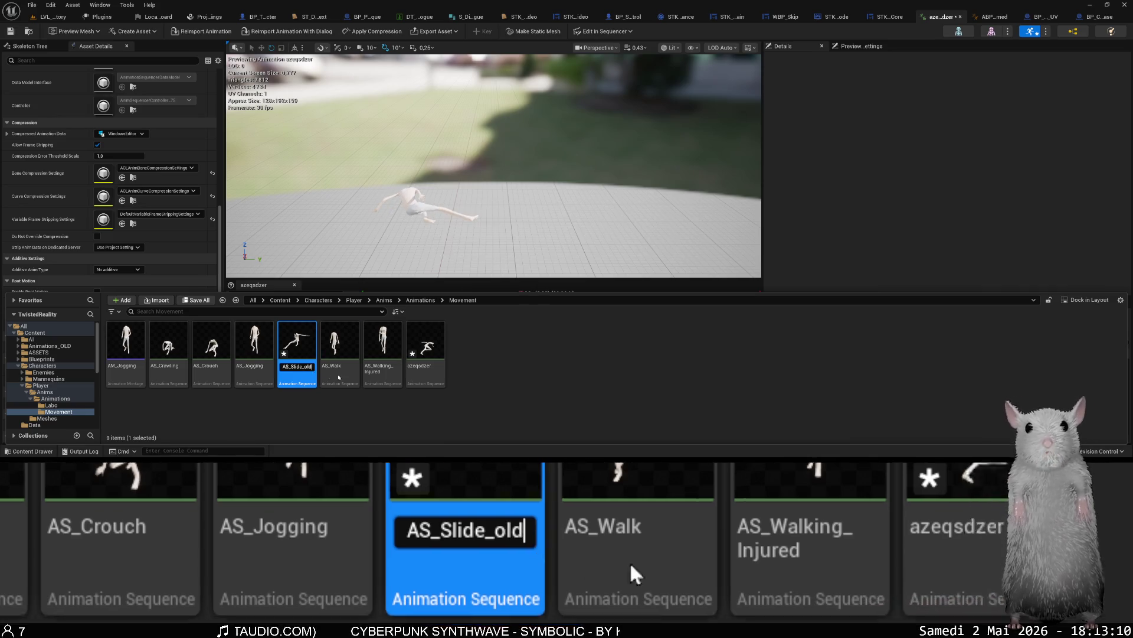
click(961, 16)
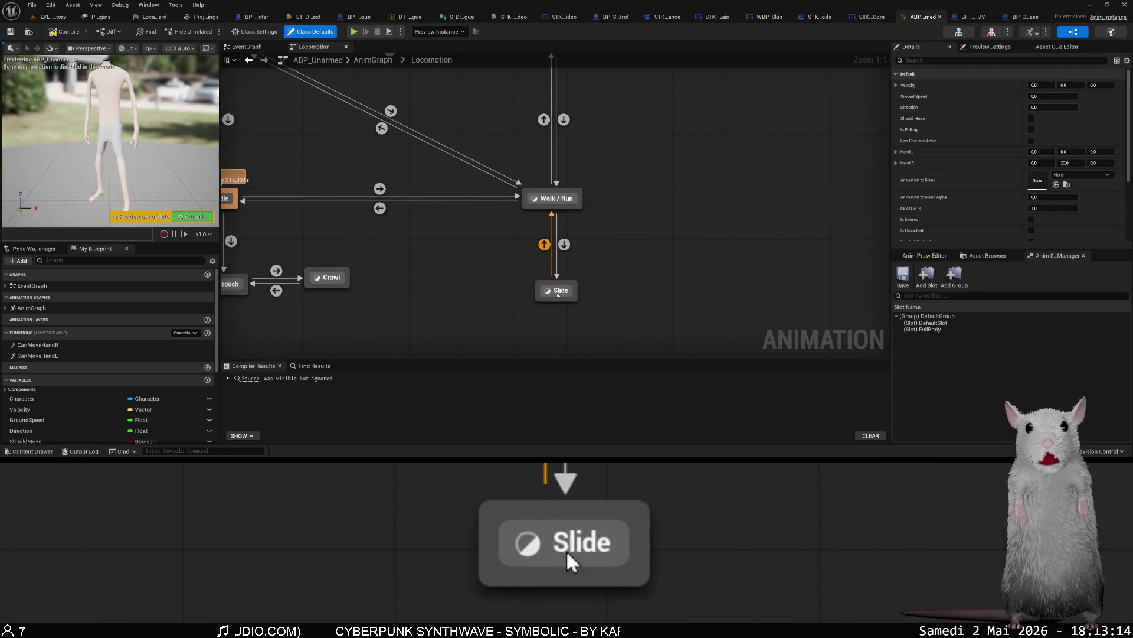
Rename azeqsdzer to AS_Slide and assign it to the Slide state's sequence player.
double_click(556, 290)
key(ctrl+space)
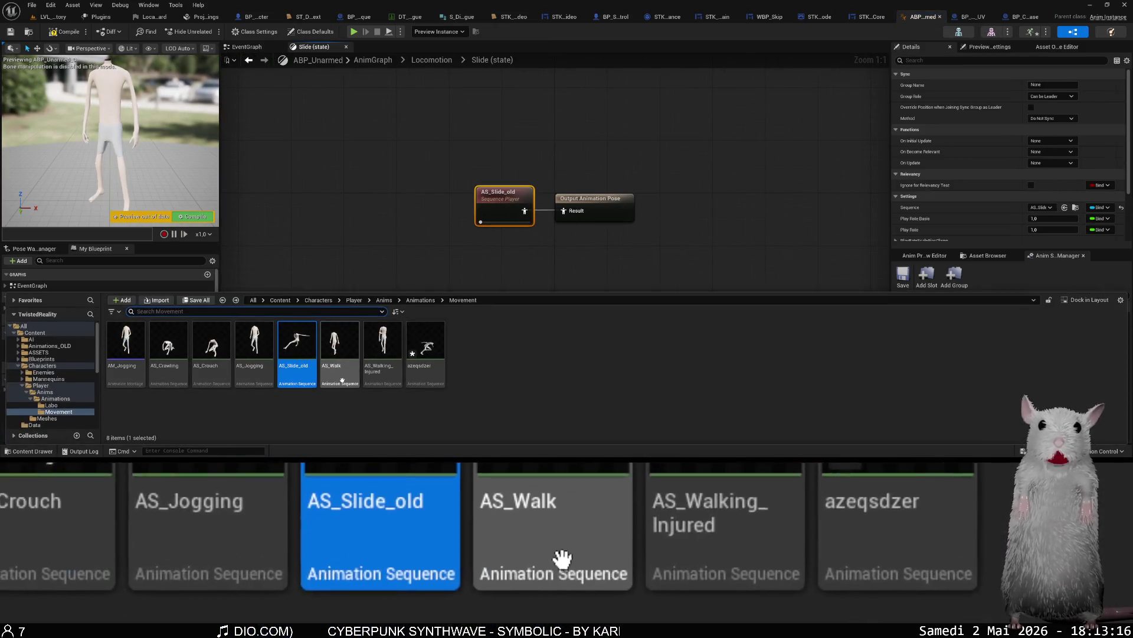
click(436, 382)
key(F2)
text(AS_Slide)
key(Return)
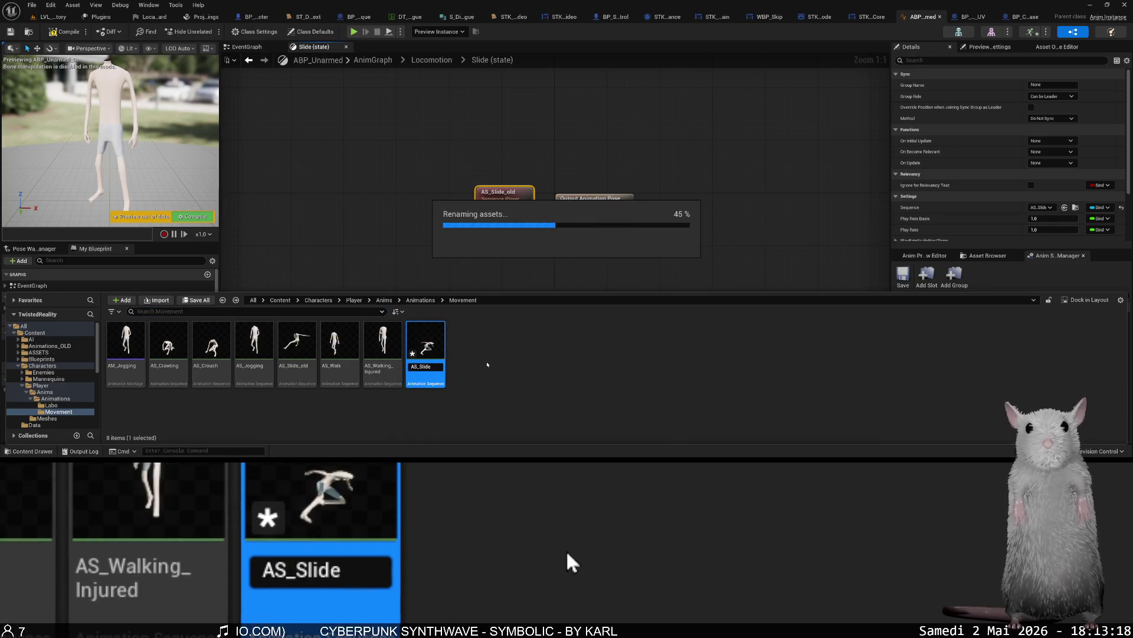
drag(297, 345, 516, 196)
Save and compile the ABP_Unarmed animation blueprint.
key(ctrl+s)
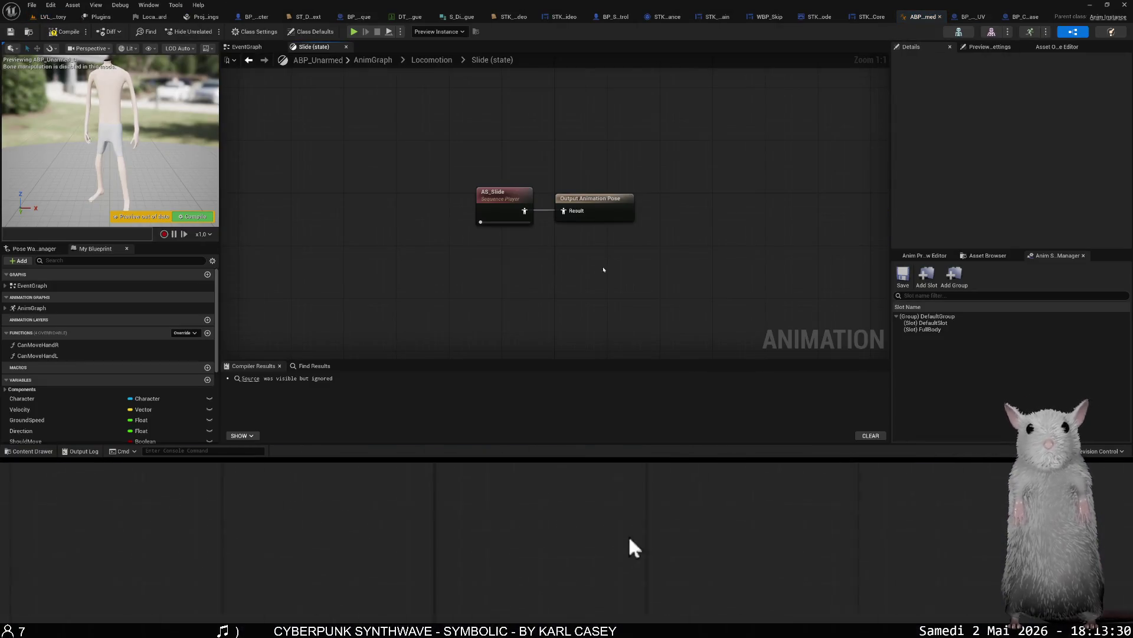
click(62, 33)
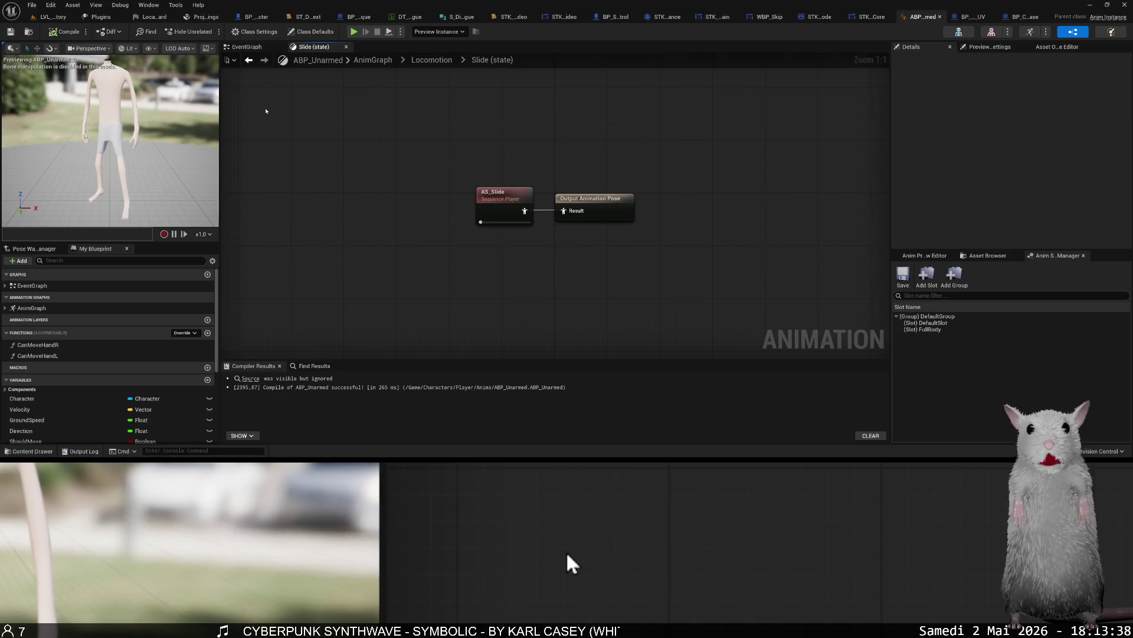
click(53, 17)
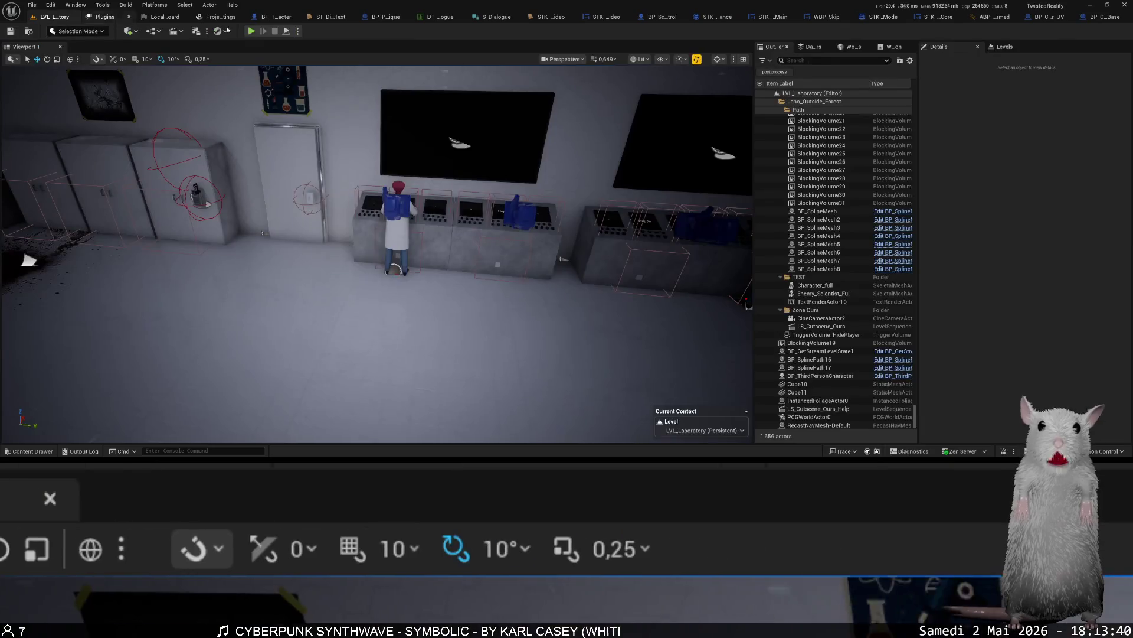
Start a play-test and load Save 9, 'Escaping the laboratory (2)', from the pause menu.
click(258, 31)
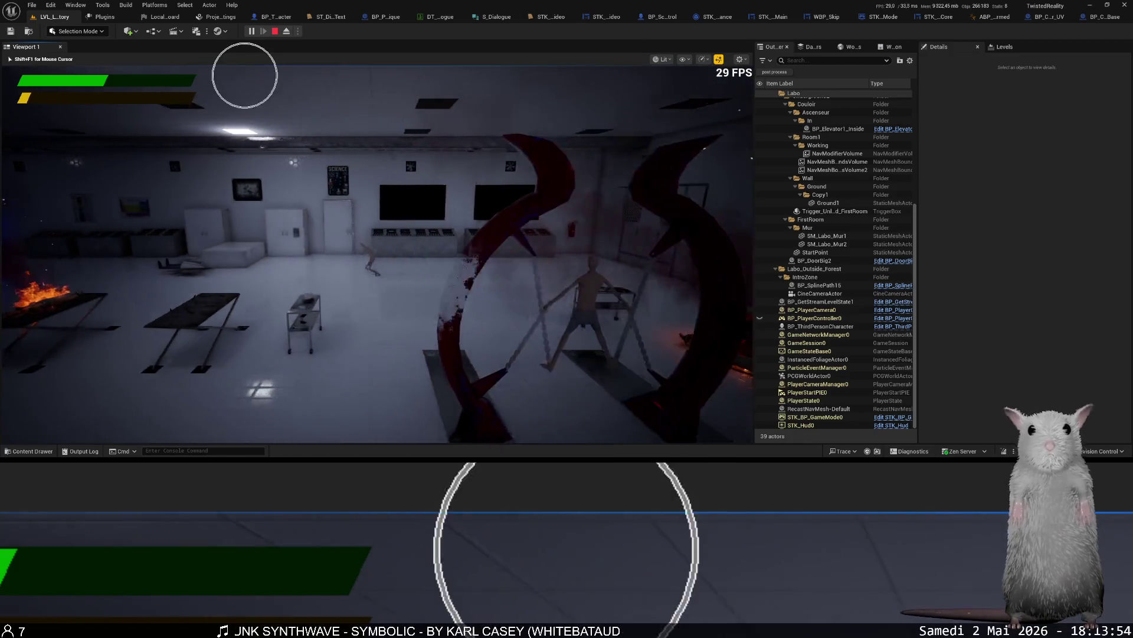
key(Escape)
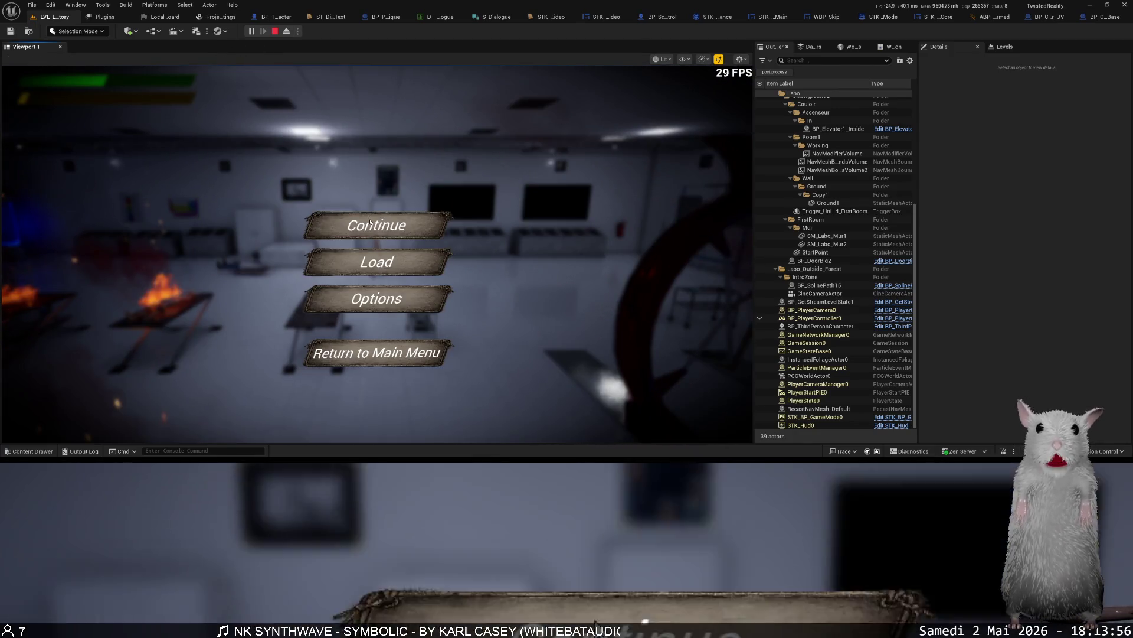
click(372, 260)
click(390, 289)
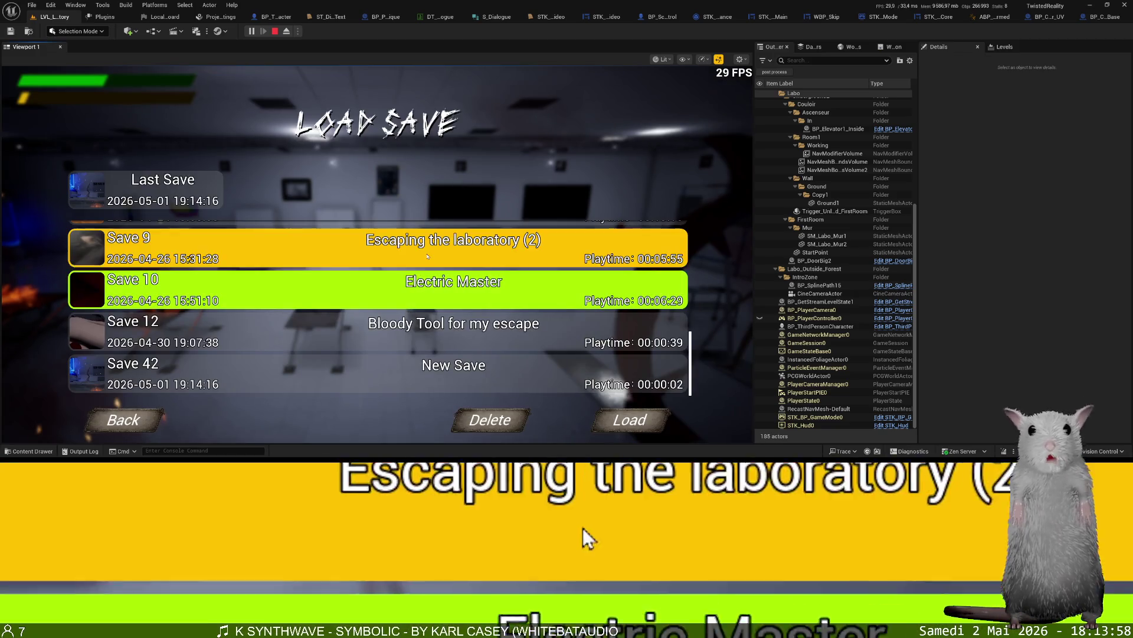
click(347, 252)
click(642, 421)
click(455, 306)
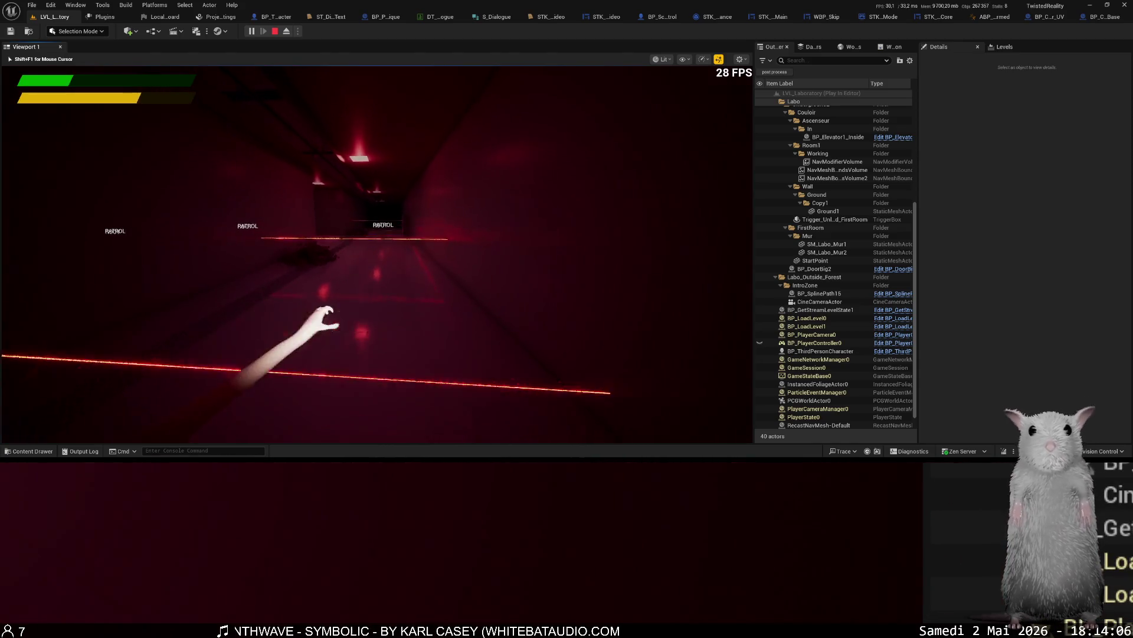
Sprint down the red laser corridor, then stop the play session.
key(shift+w)
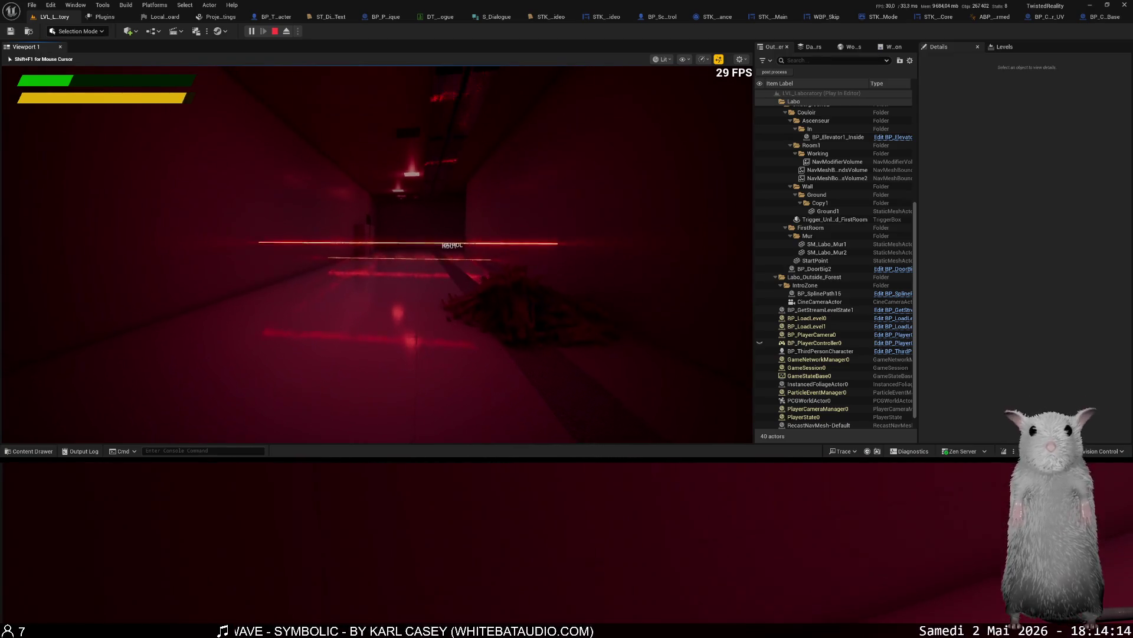
key(shift+w)
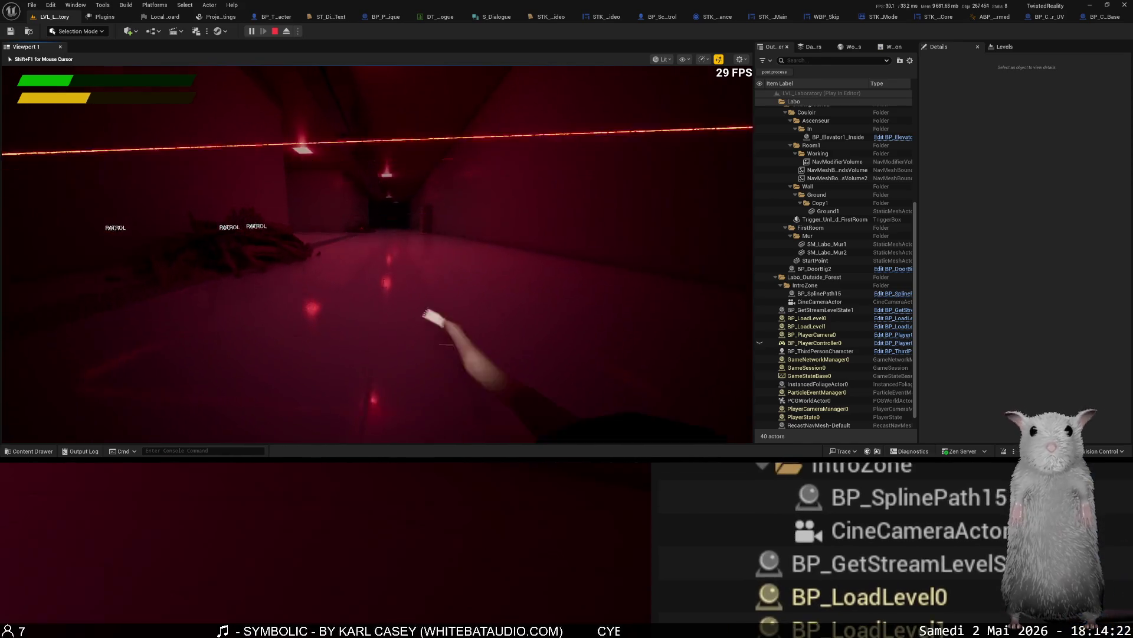
key(shift+w)
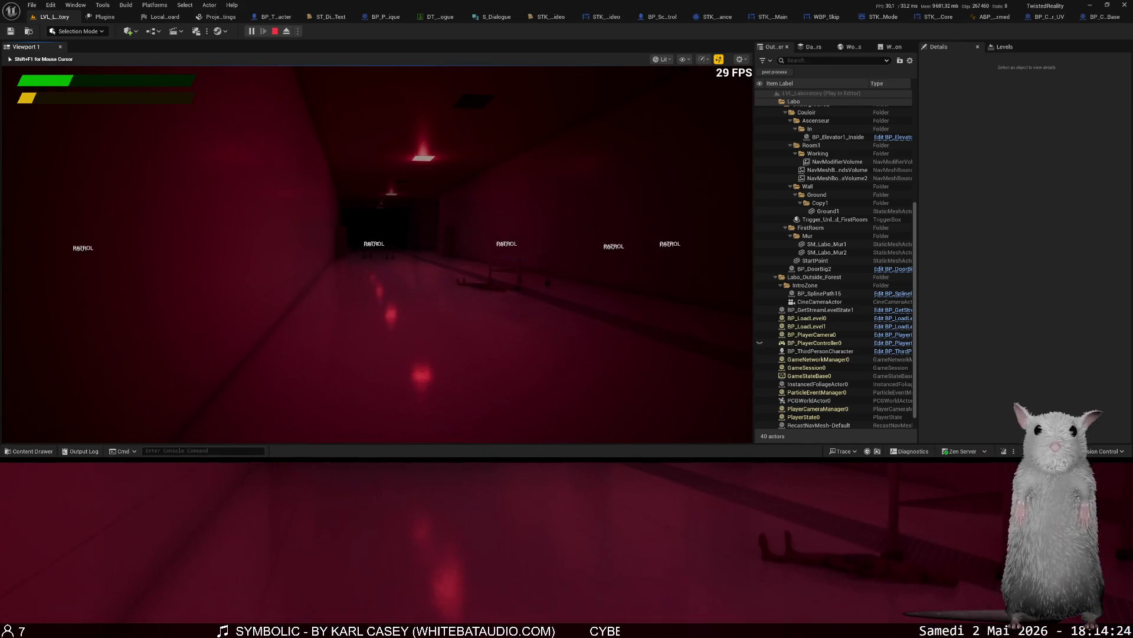
key(shift+w)
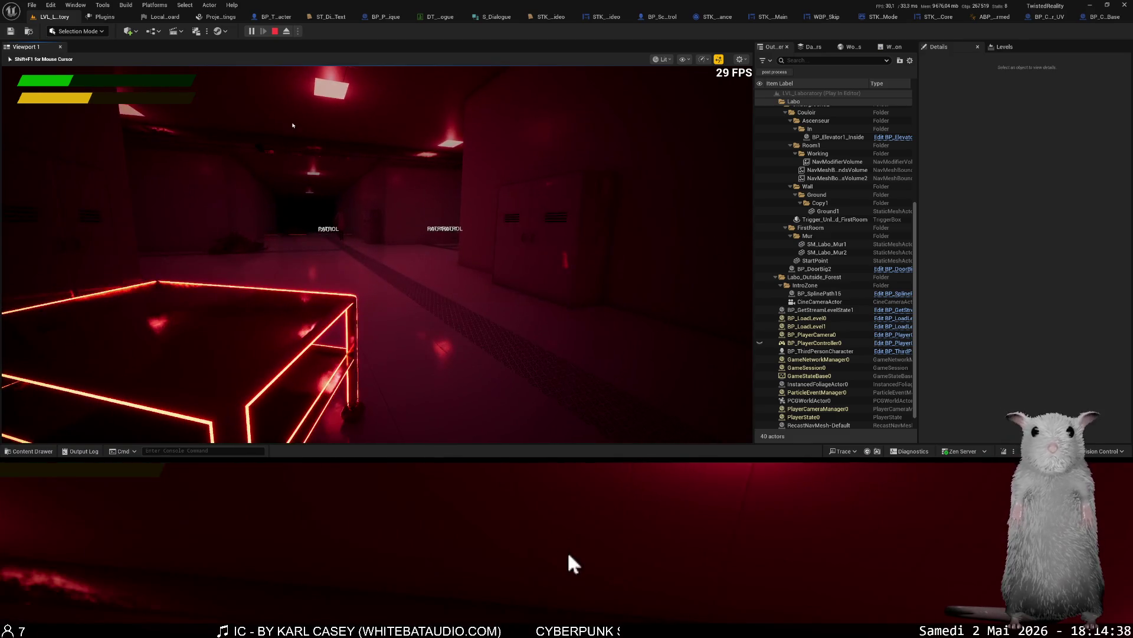
key(Escape)
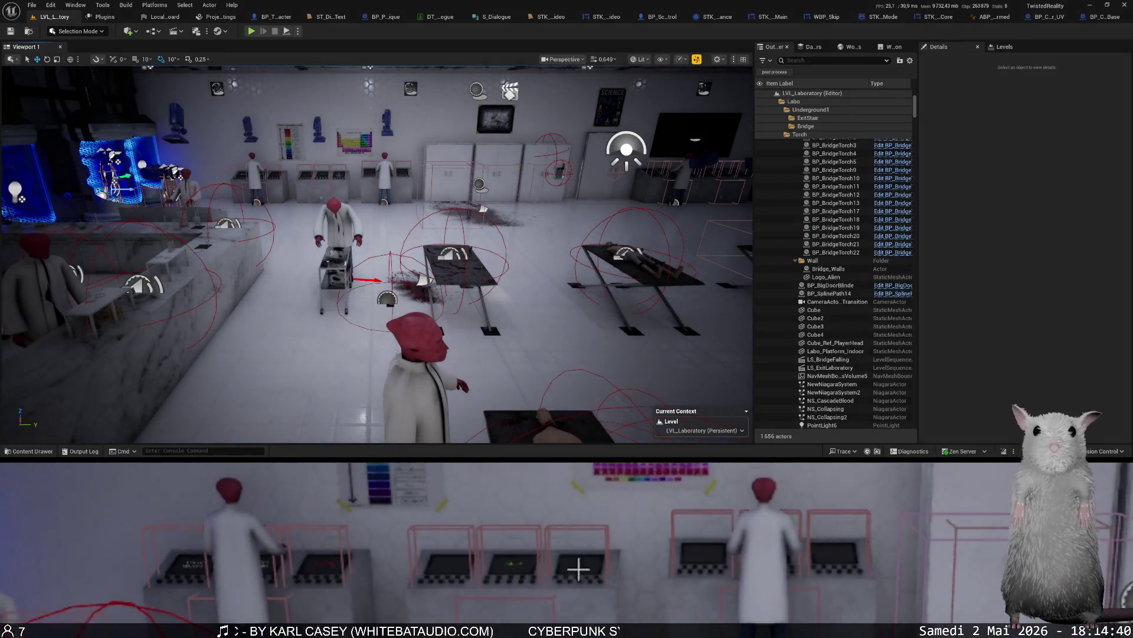
Force-delete AS_Slide_old from the Movement animations and return to the ABP_Unarmed tab.
key(ctrl+space)
click(352, 274)
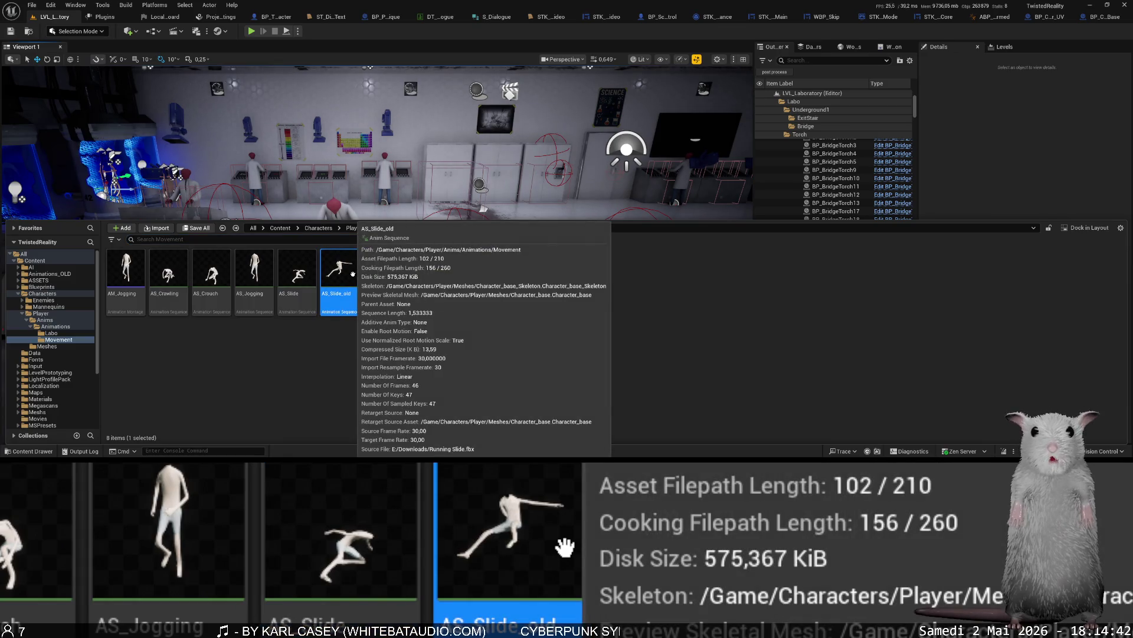
key(Delete)
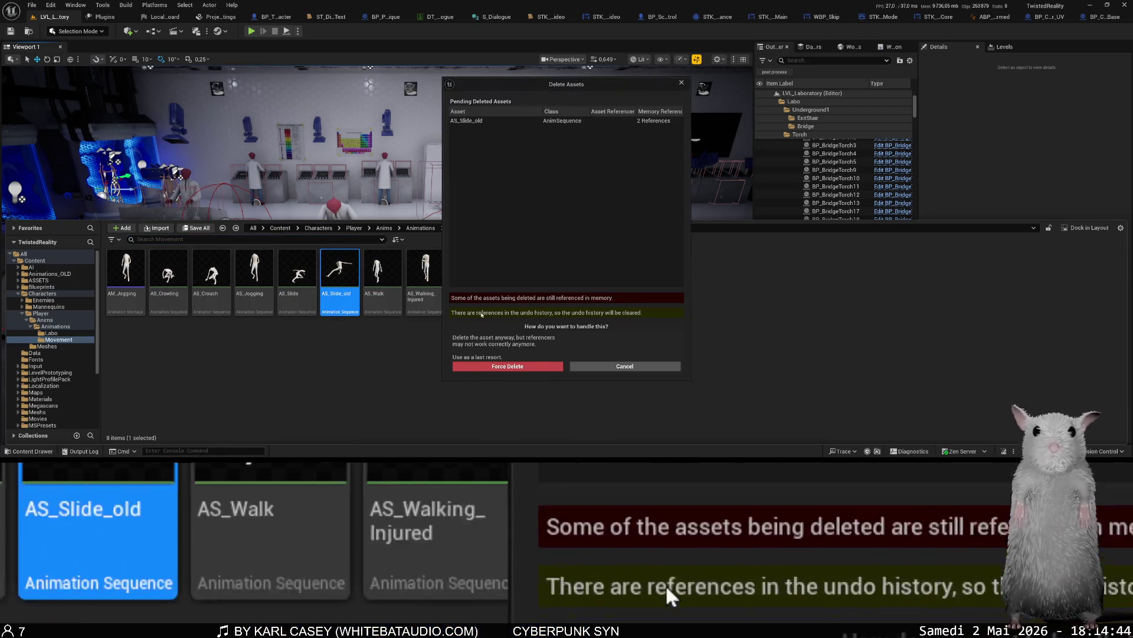
click(506, 366)
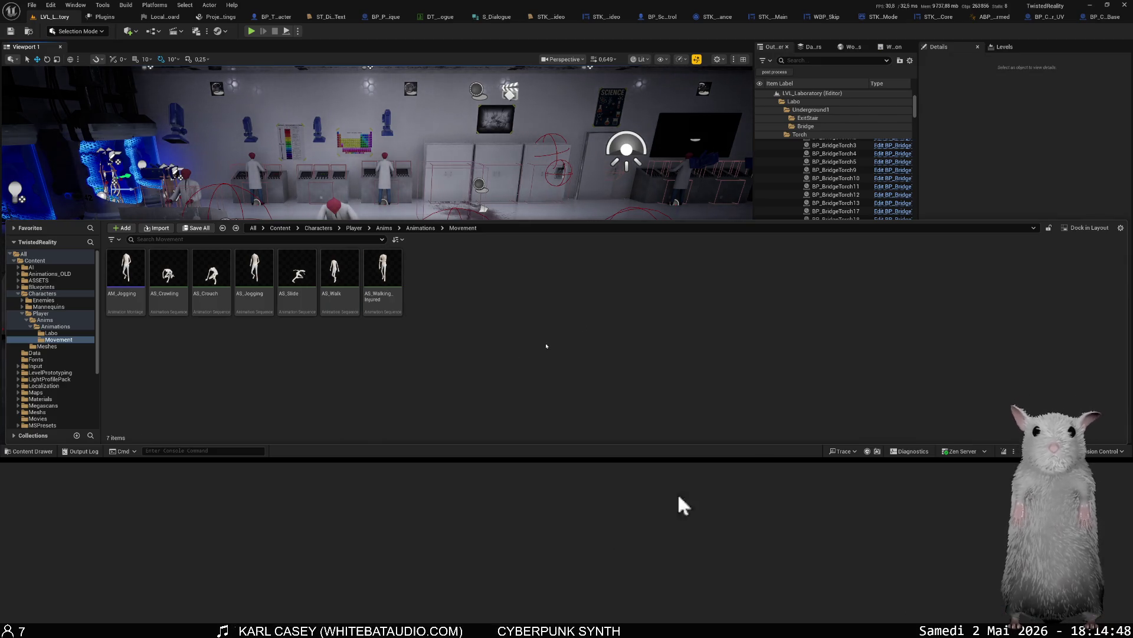
click(996, 16)
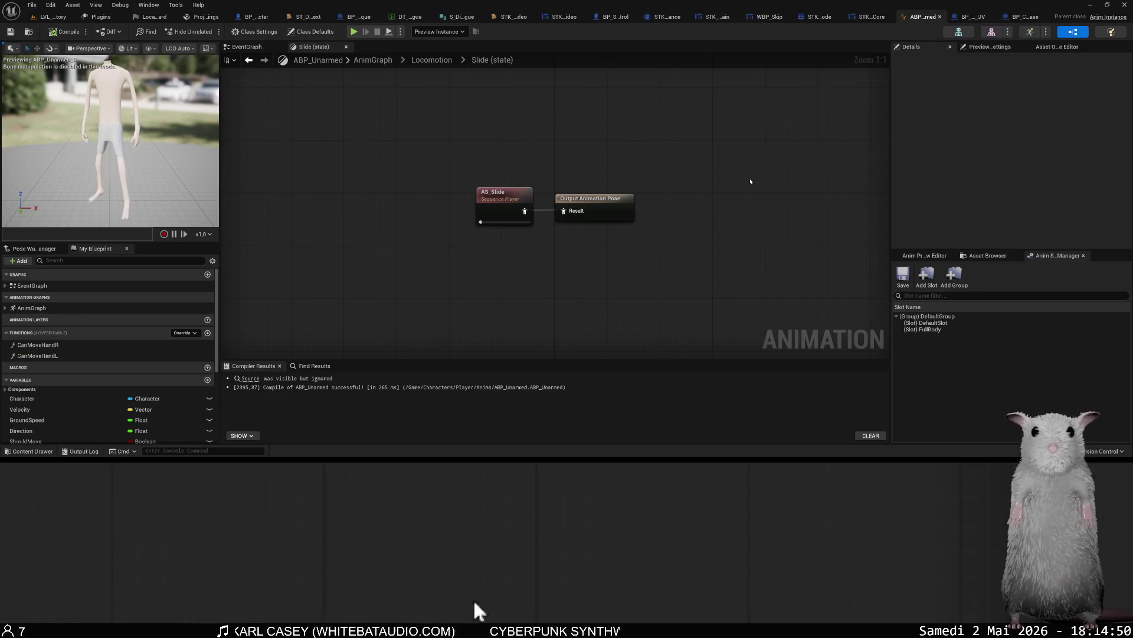
Navigate ABP_Unarmed back up from the Locomotion state machine to its EventGraph.
click(249, 59)
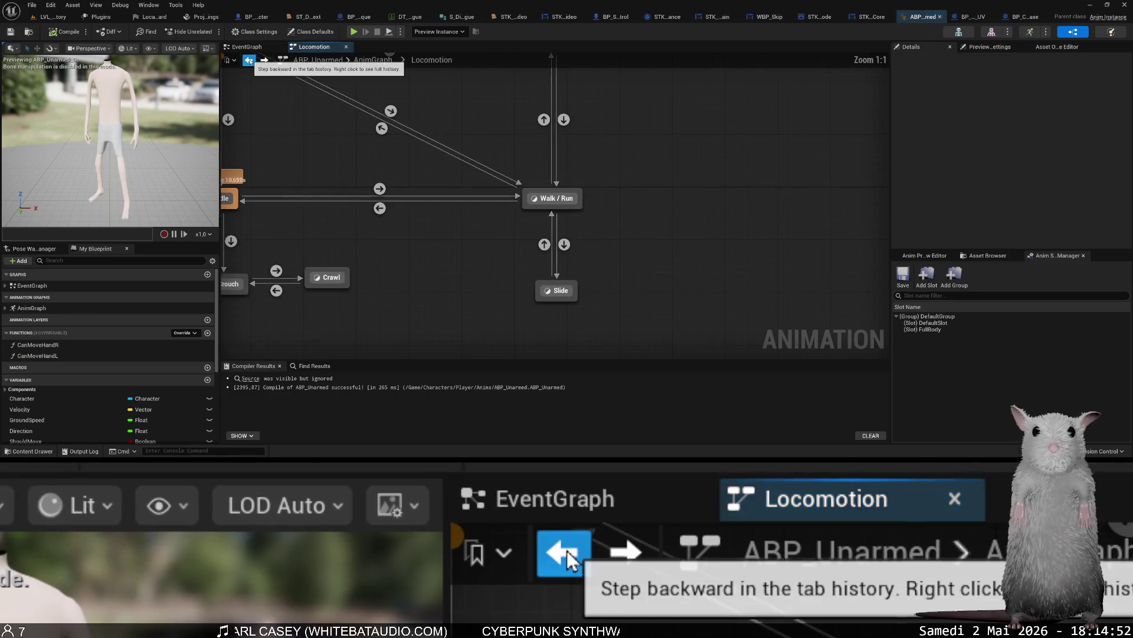
click(248, 61)
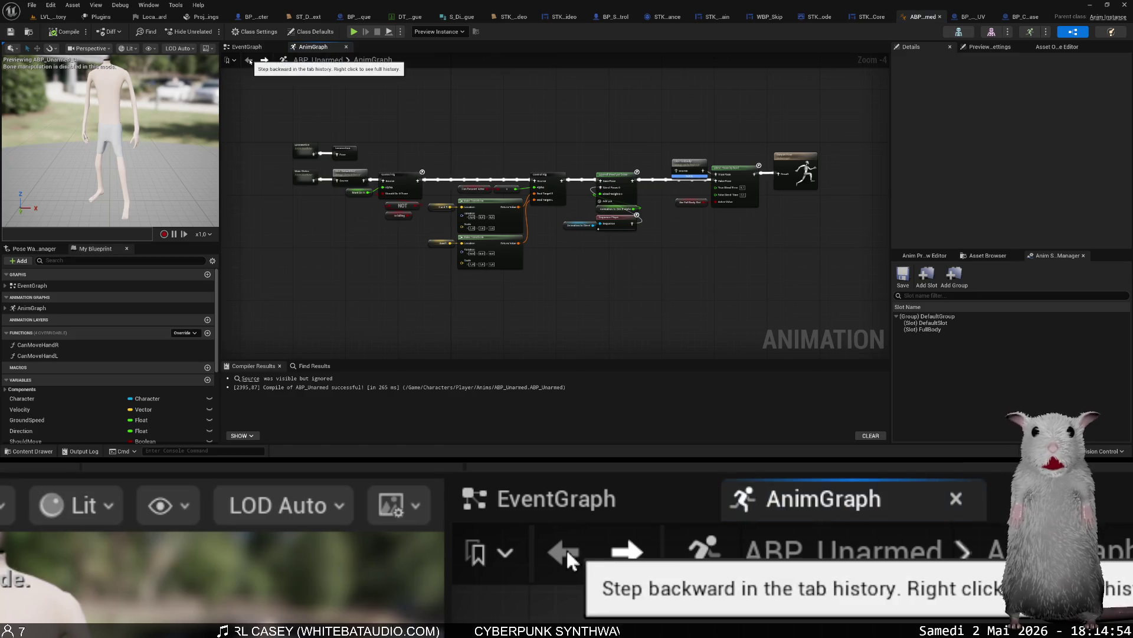
click(271, 59)
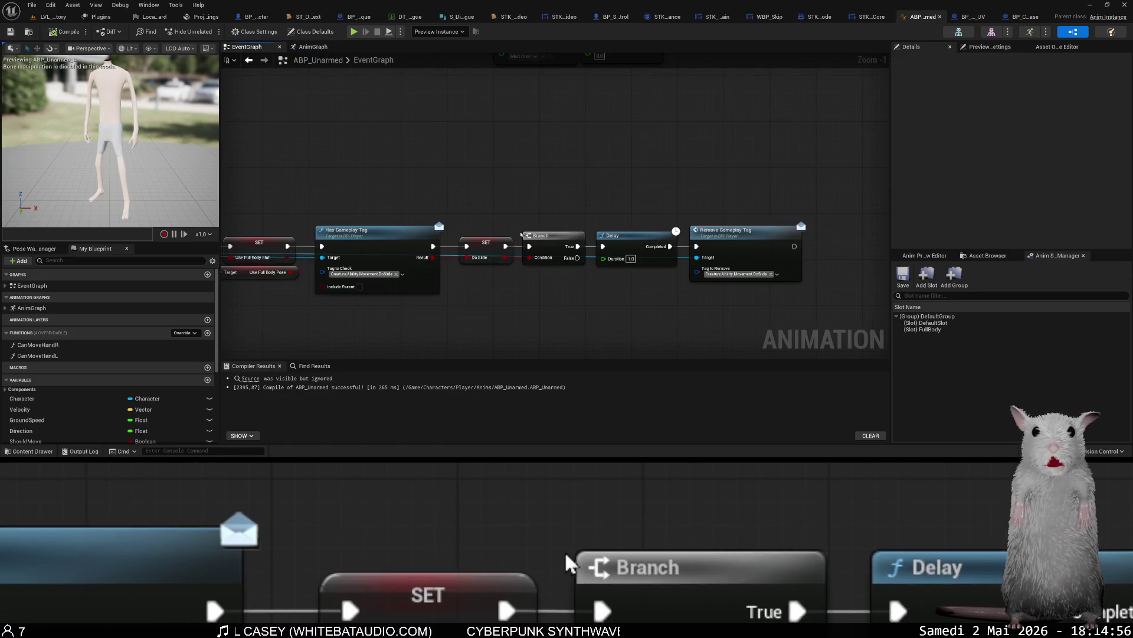
drag(604, 316, 590, 298)
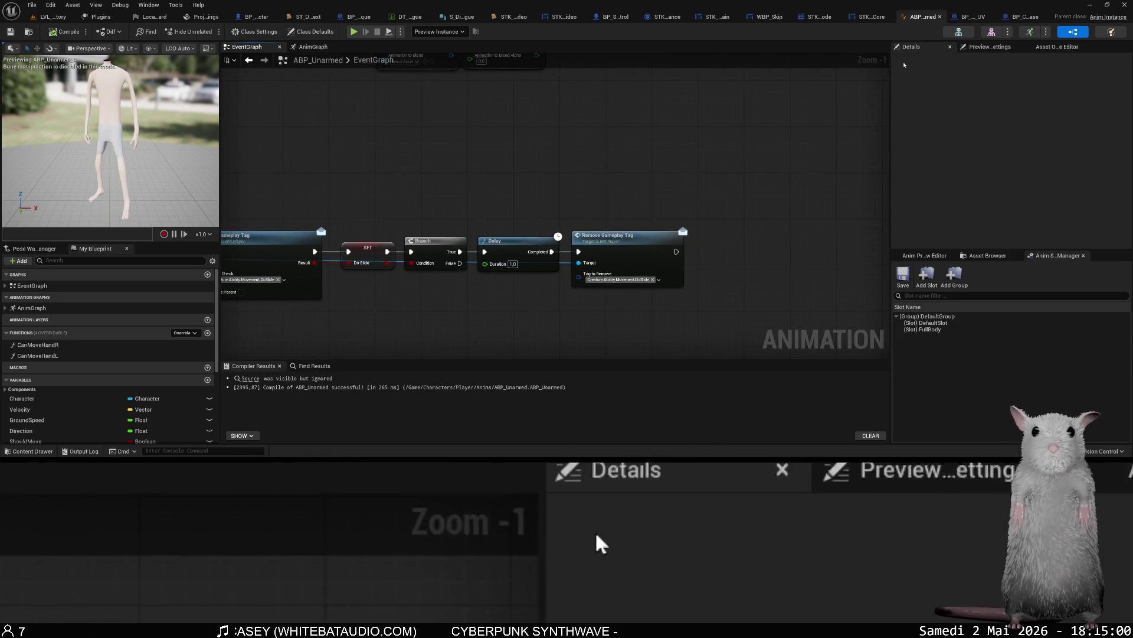
Review BP_ThirdPersonCharacter's Init FPS View and Remove FPS View nodes, then show its Viewport.
click(244, 17)
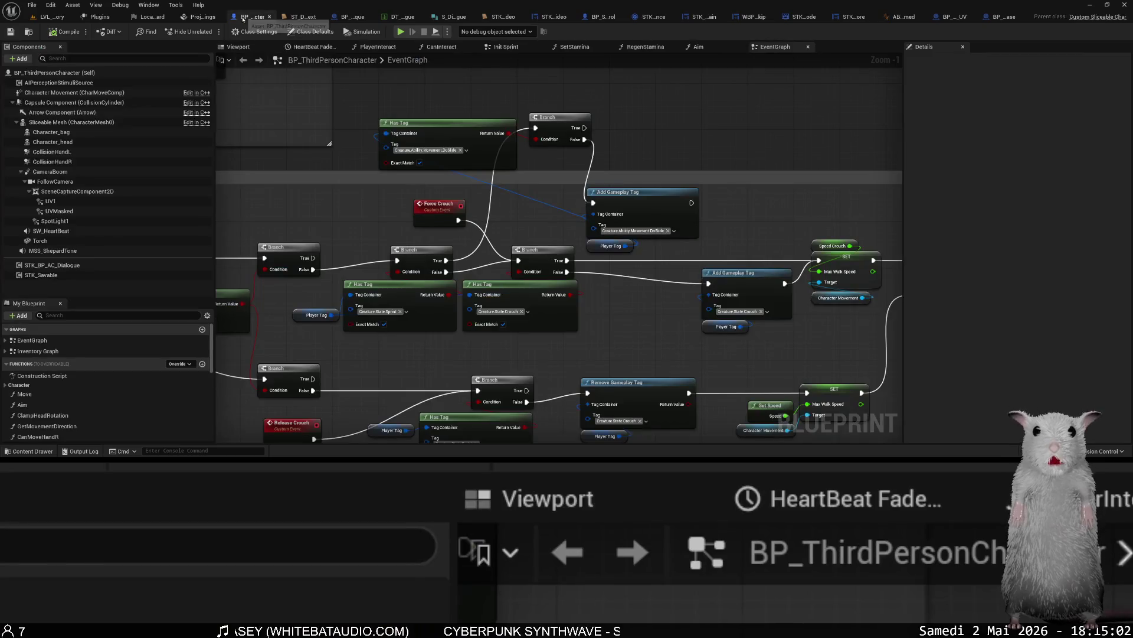
scroll(387, 174, down, 7)
mouse_move(531, 425)
mouse_down()
mouse_move(608, 295)
mouse_move(555, 277)
mouse_move(564, 271)
mouse_up()
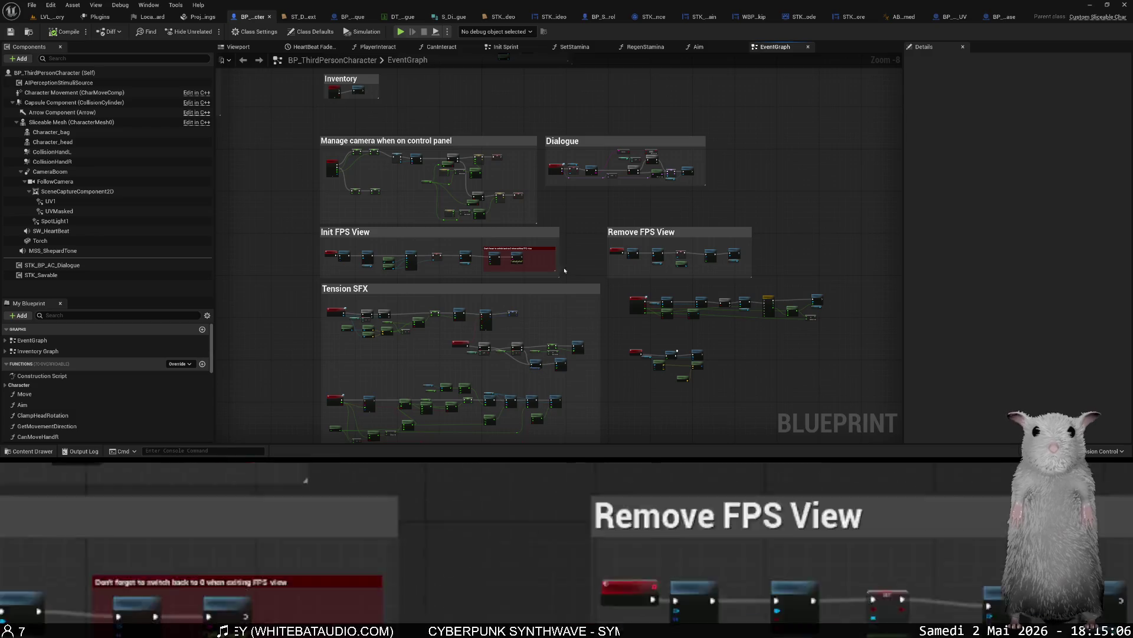
scroll(378, 265, up, 8)
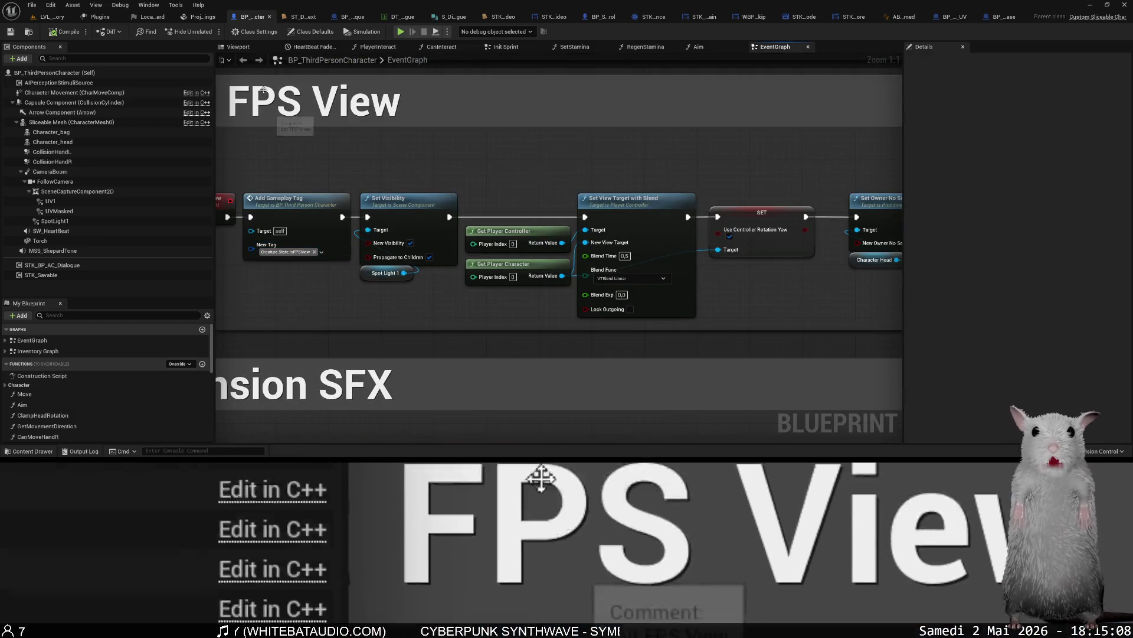
click(237, 47)
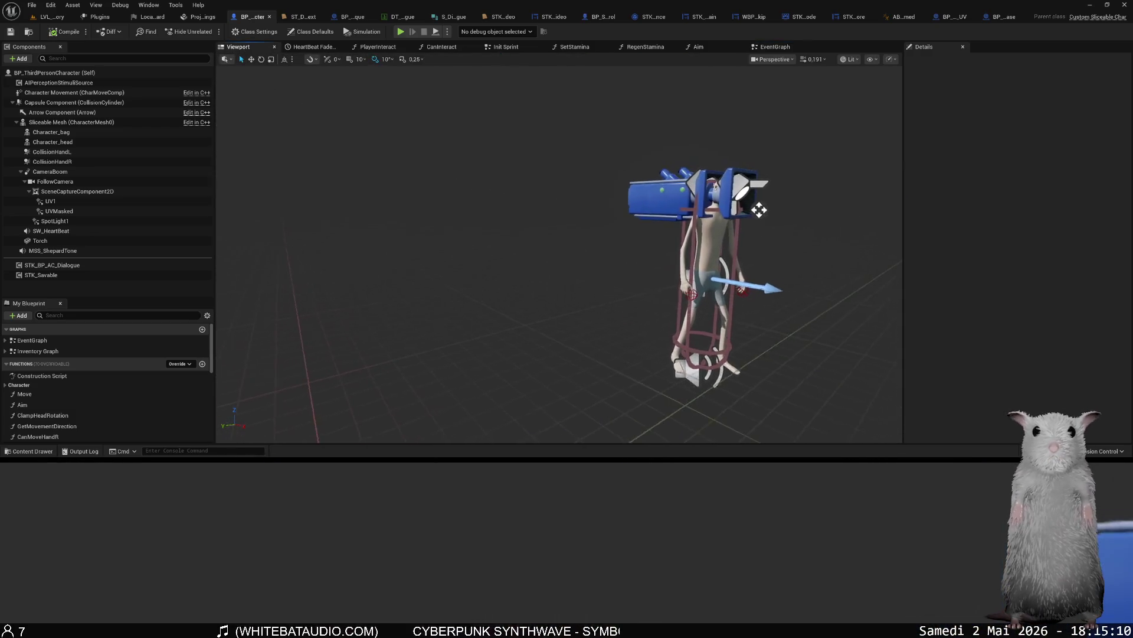
Inspect the character's components: UVMasked, UV1, FollowCamera, Torch, SW_HeartBeat and SpotLight1.
click(759, 210)
scroll(608, 174, up, 3)
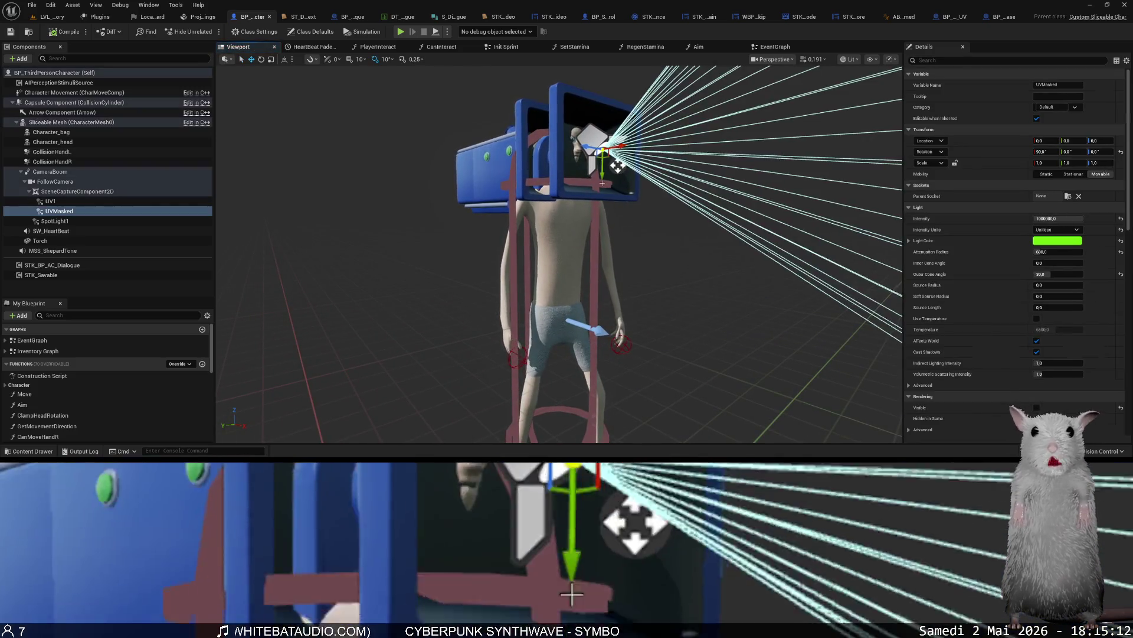
drag(602, 183, 413, 208)
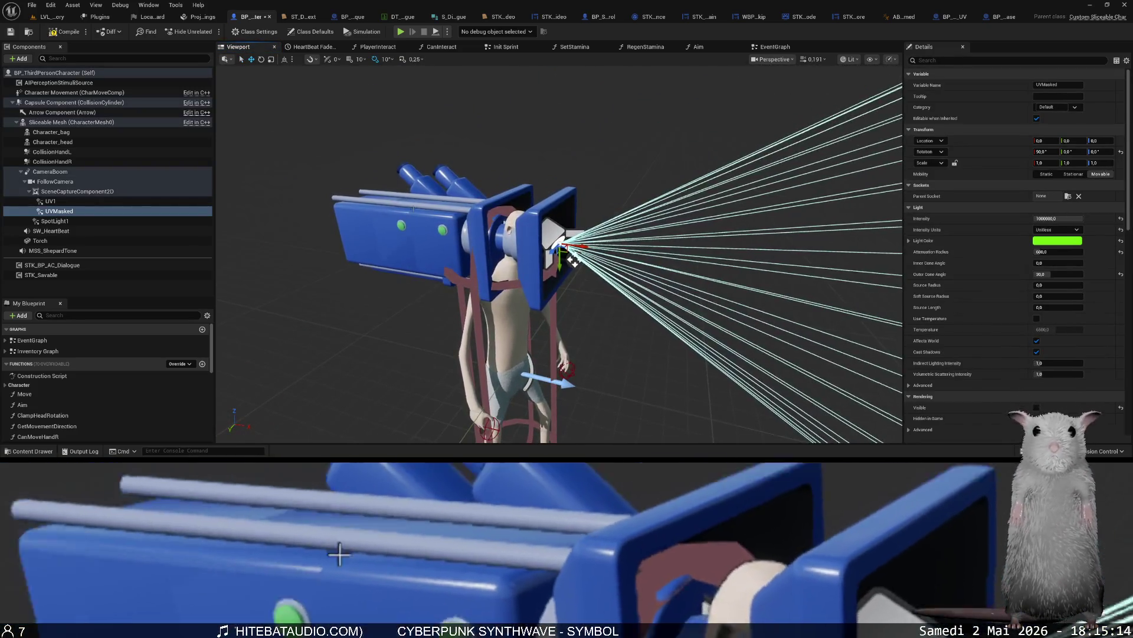
click(55, 181)
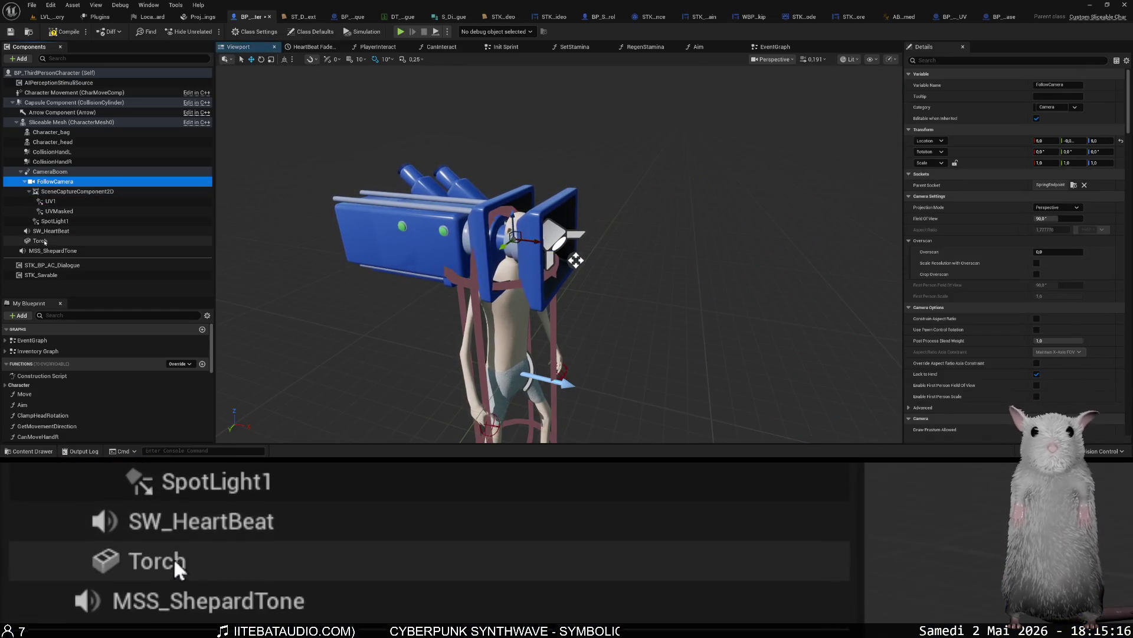
click(44, 232)
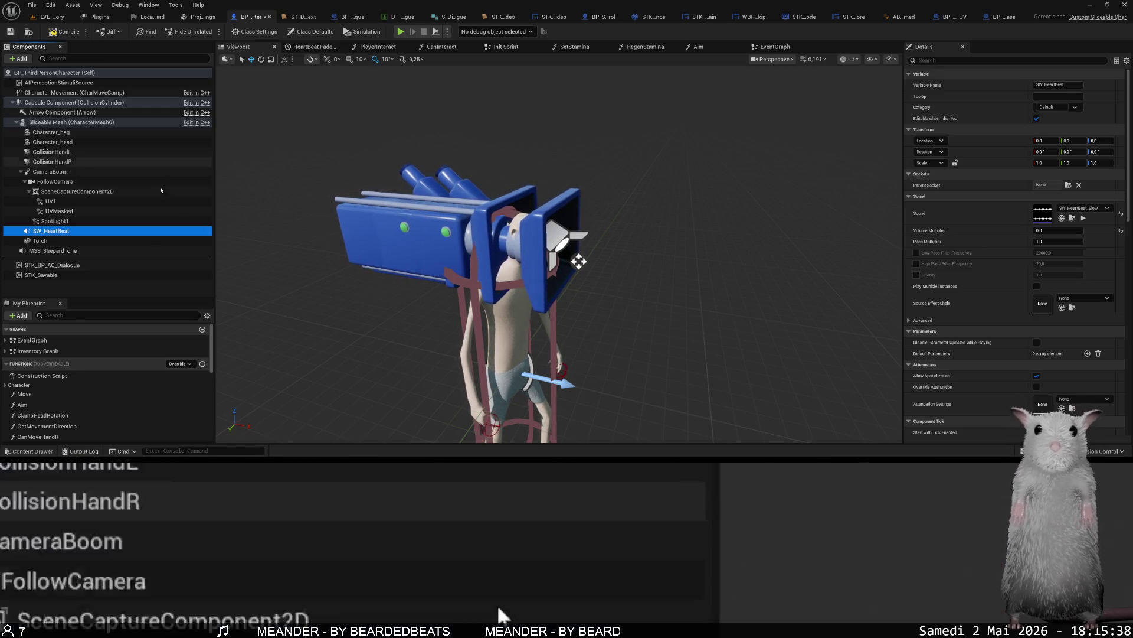
click(62, 240)
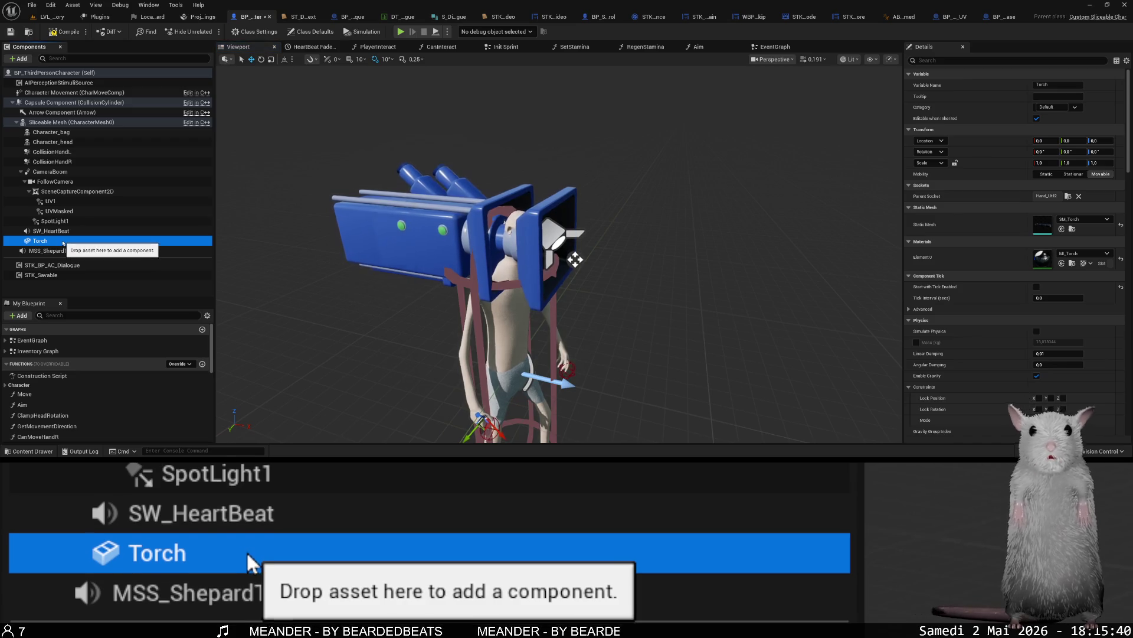
click(67, 231)
click(64, 221)
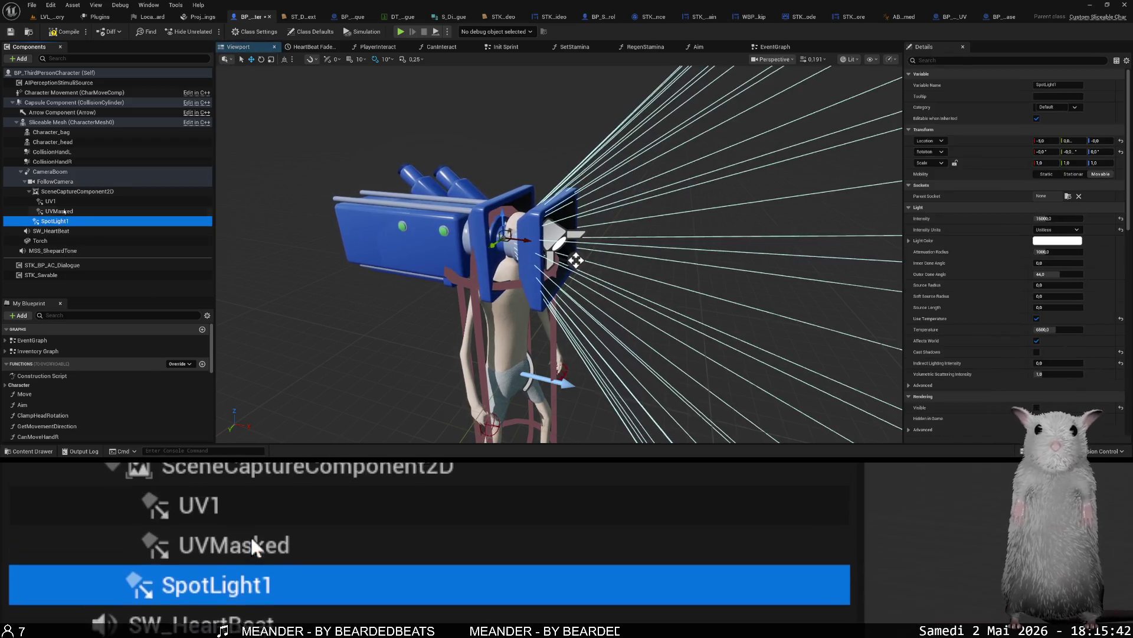
click(62, 211)
click(68, 201)
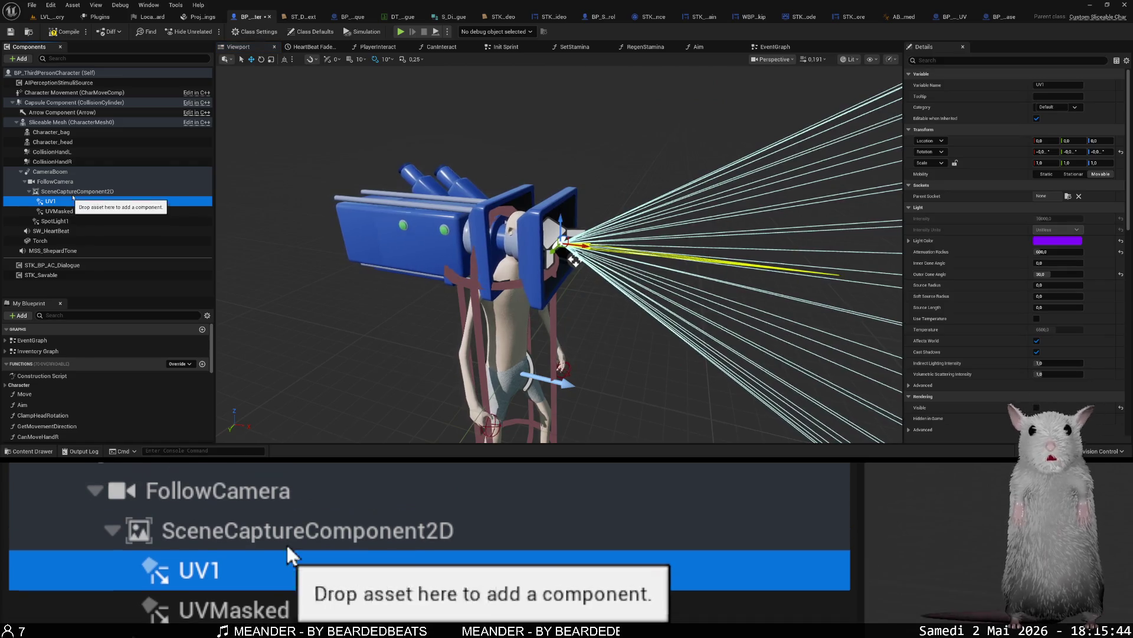
click(73, 192)
click(74, 221)
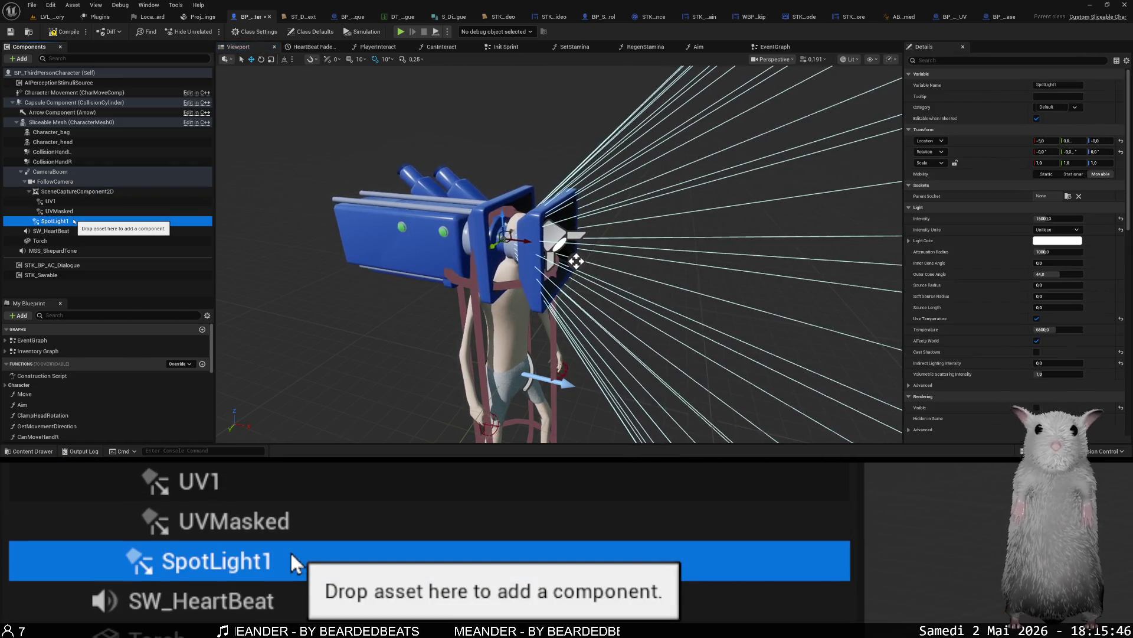
Frame SpotLight1 and change its Intensity from 15000 to 0.
key(f)
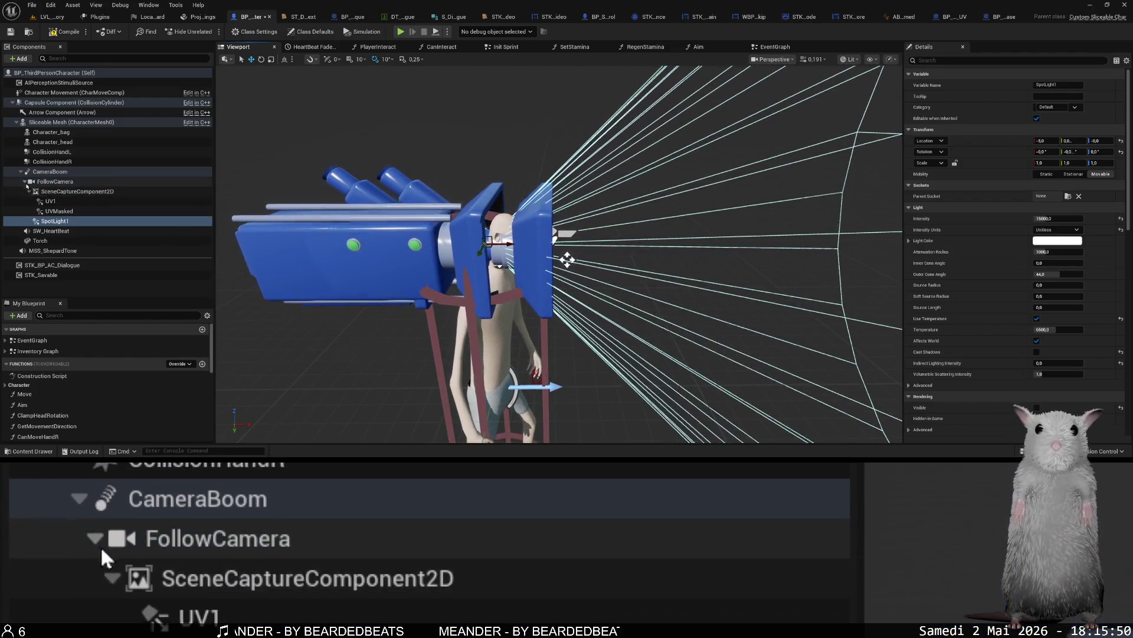
click(25, 182)
click(24, 183)
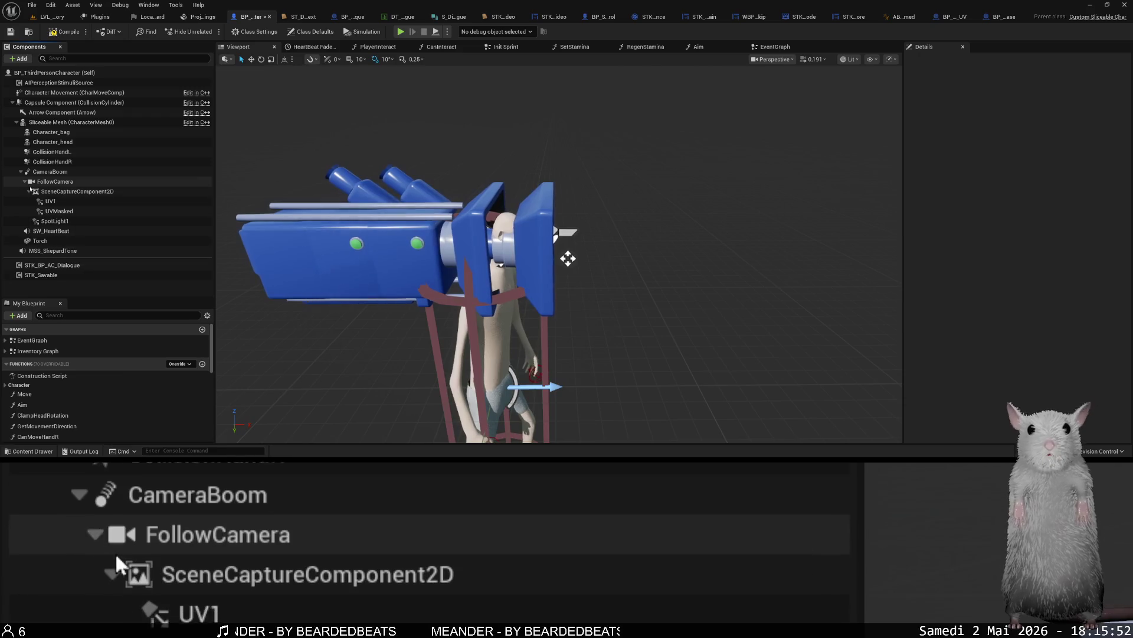
click(28, 190)
click(45, 202)
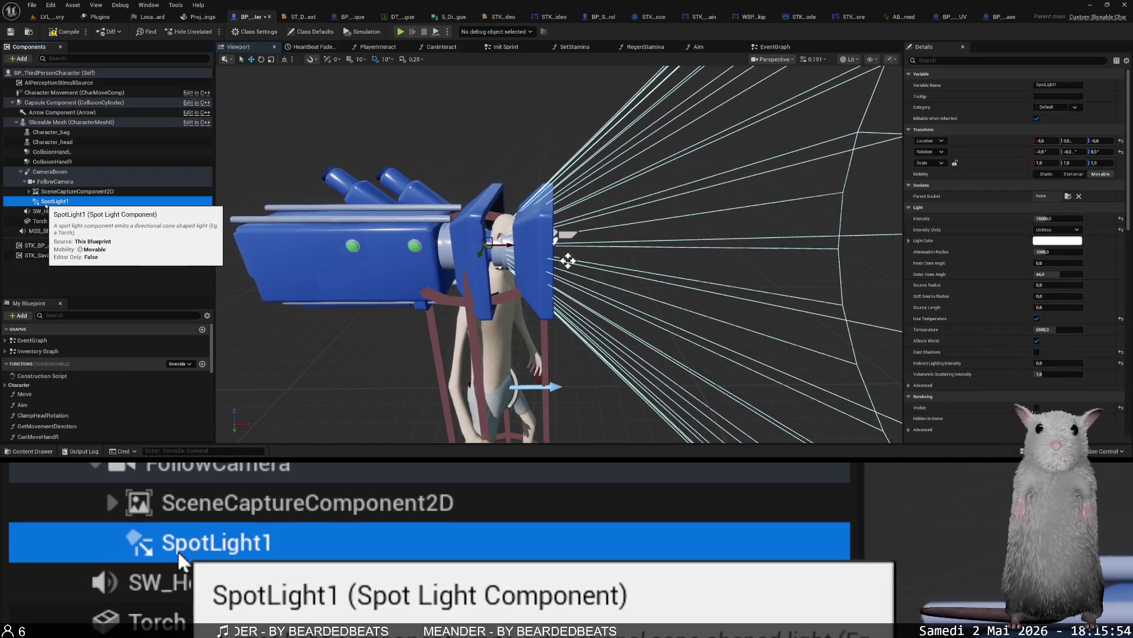
click(1069, 219)
text(0)
key(Return)
click(406, 32)
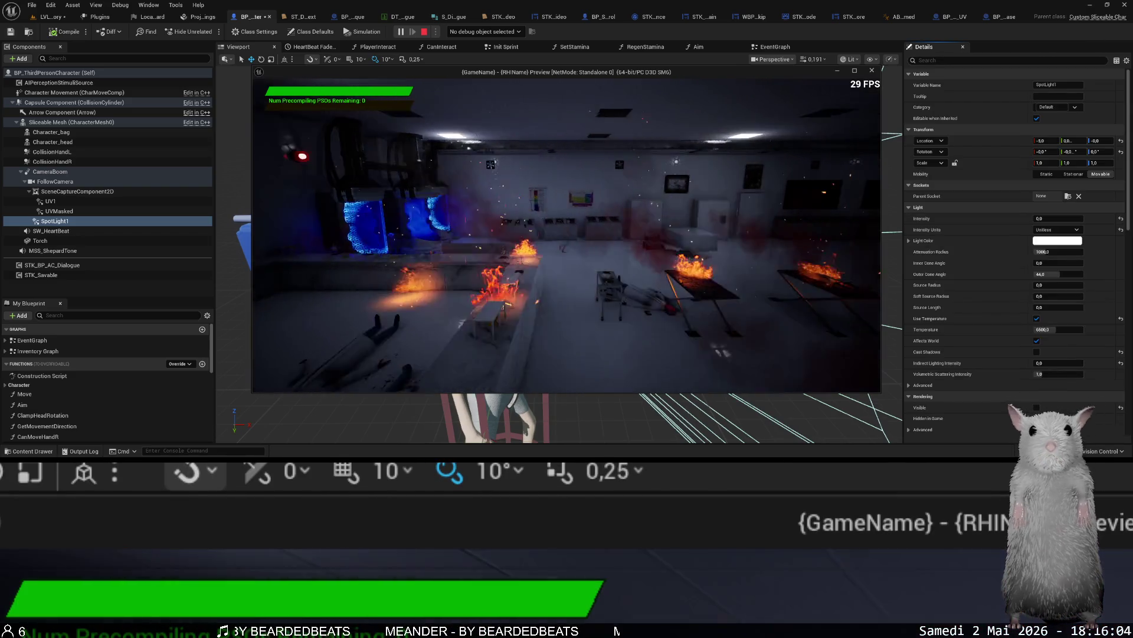
Walk the character through the lab toward the chained creature.
key(w)
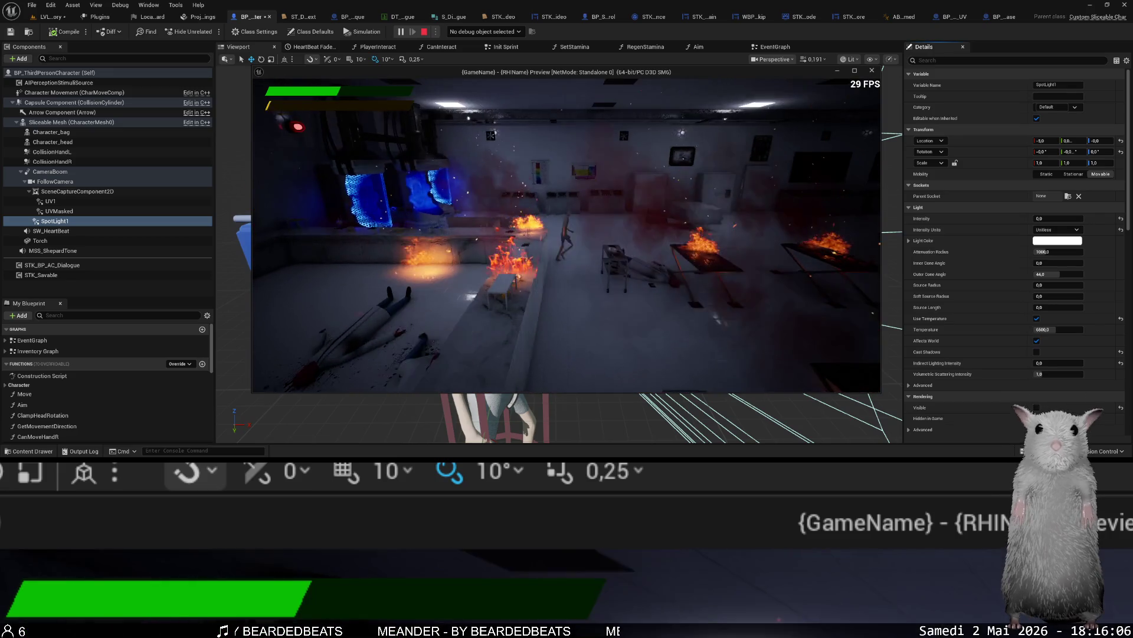
key(w)
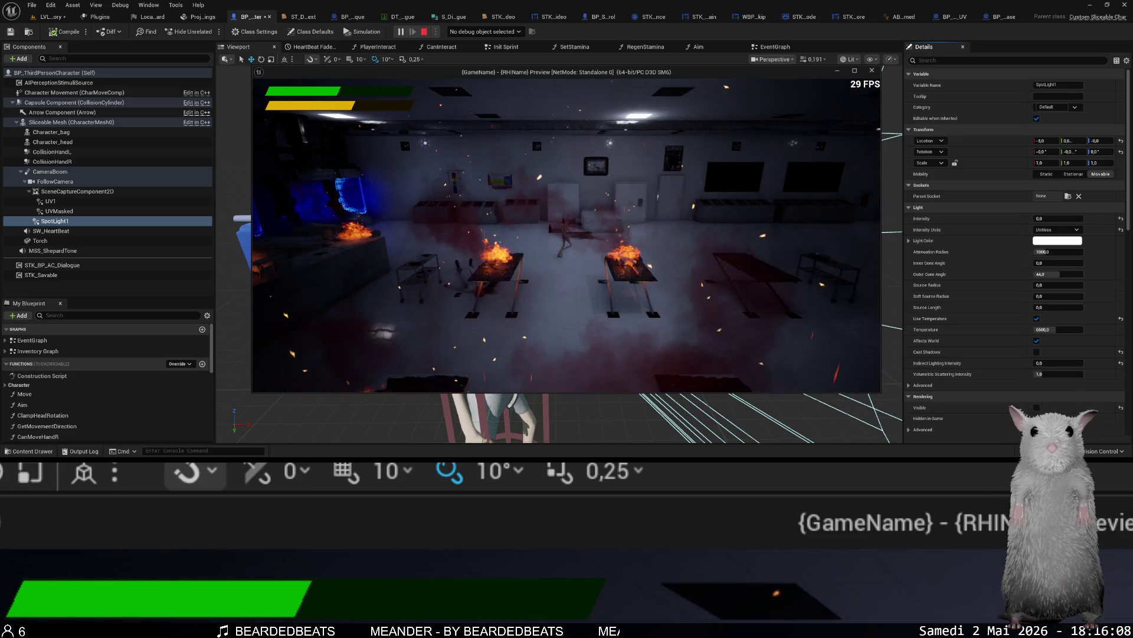
key(w)
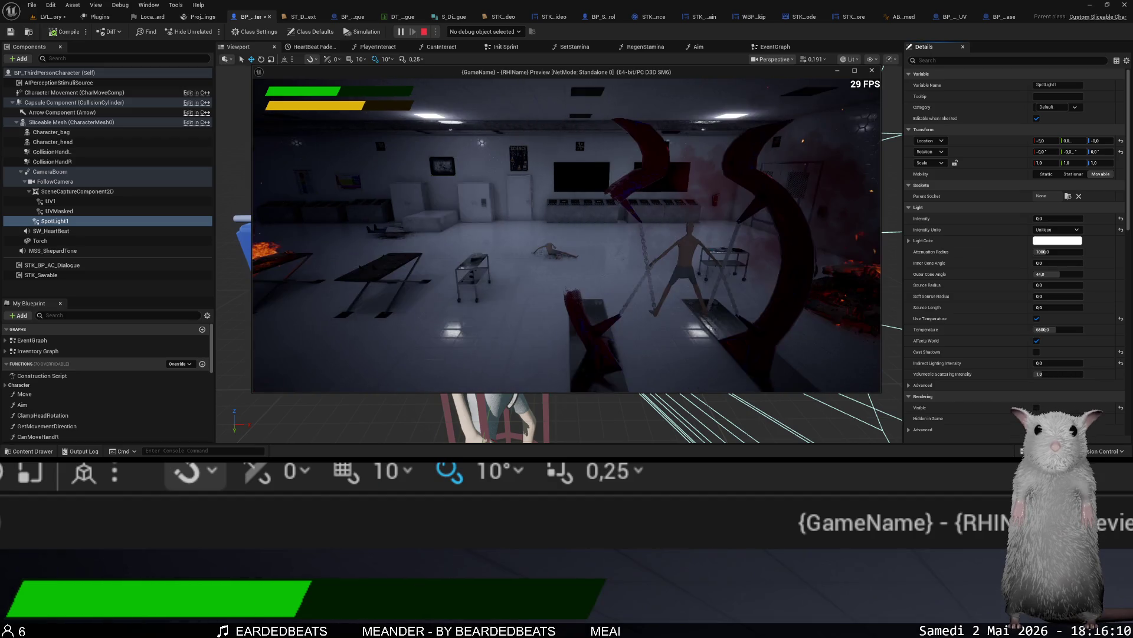
Load Save 42, sprint down the red corridor, then end the session.
key(Escape)
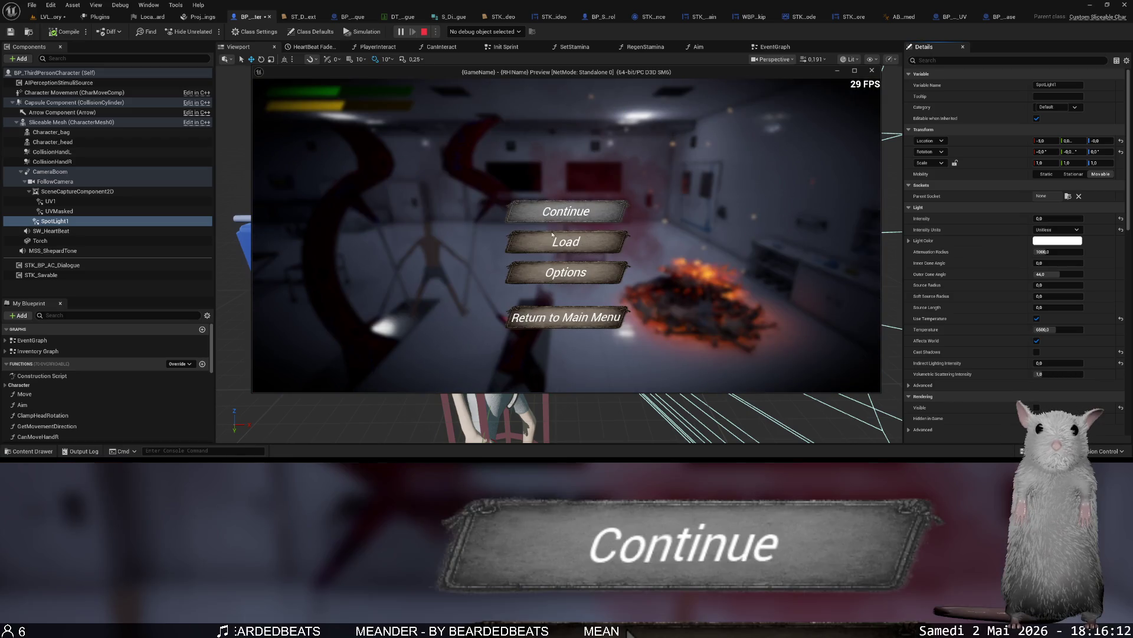
click(553, 241)
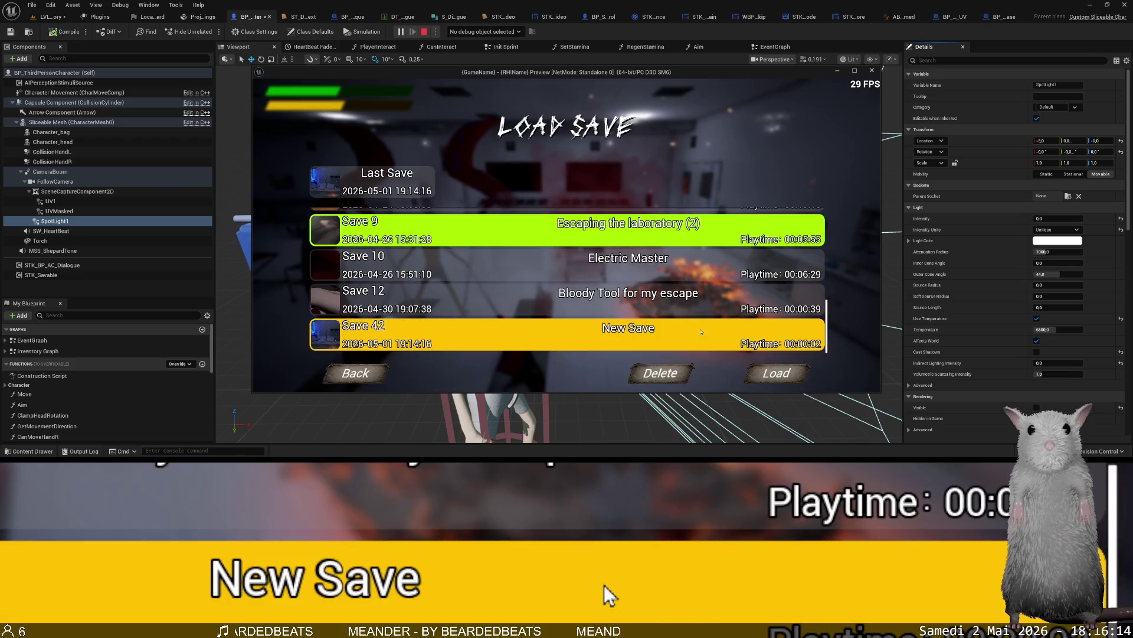
click(764, 372)
click(646, 286)
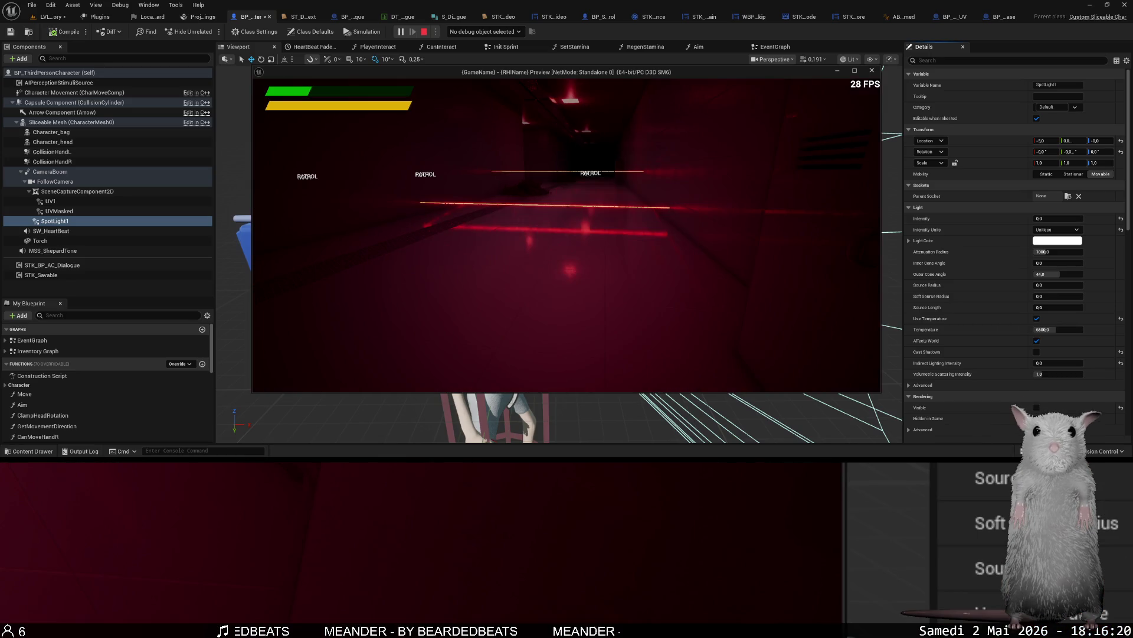
key(shift+w)
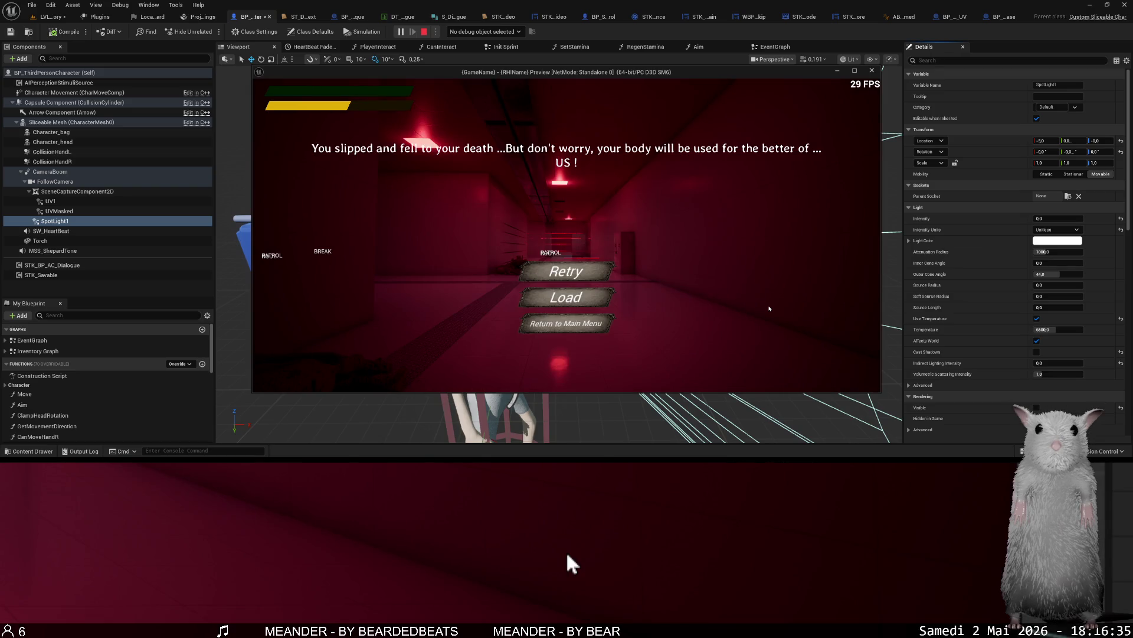
key(Escape)
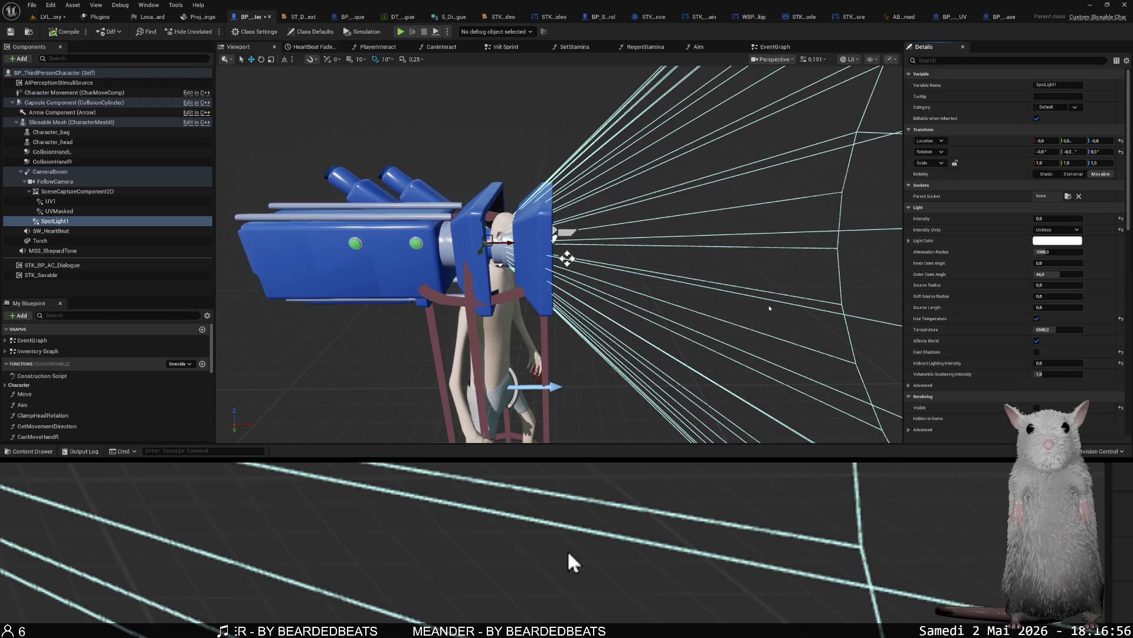
Open the streamer's Twitch channel page in a new browser tab.
key(alt+Tab)
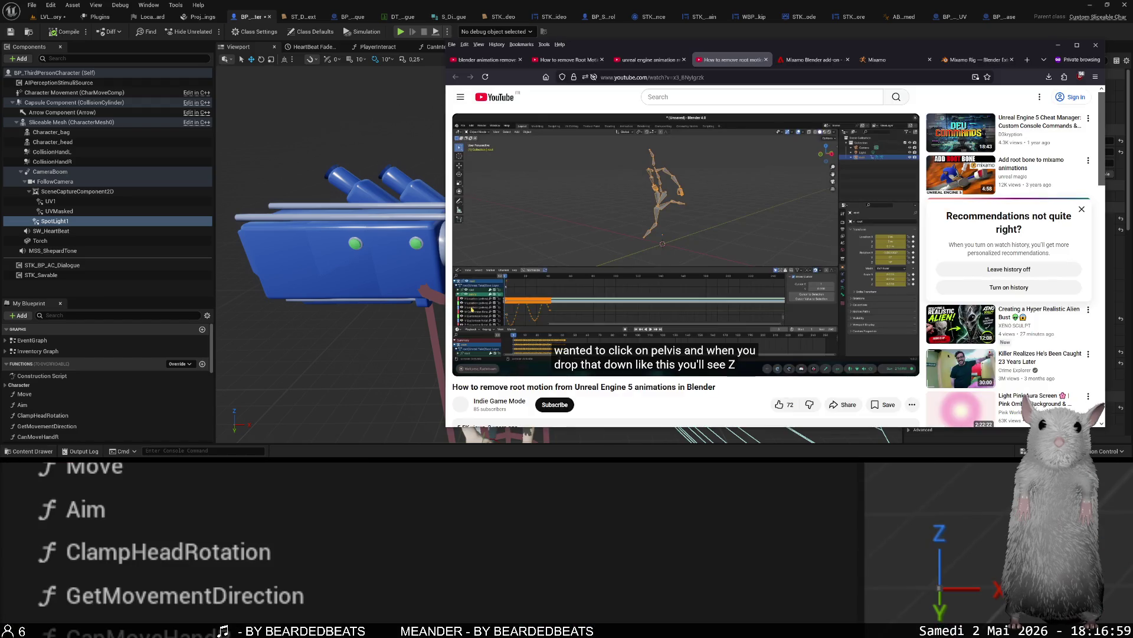
key(ctrl+t)
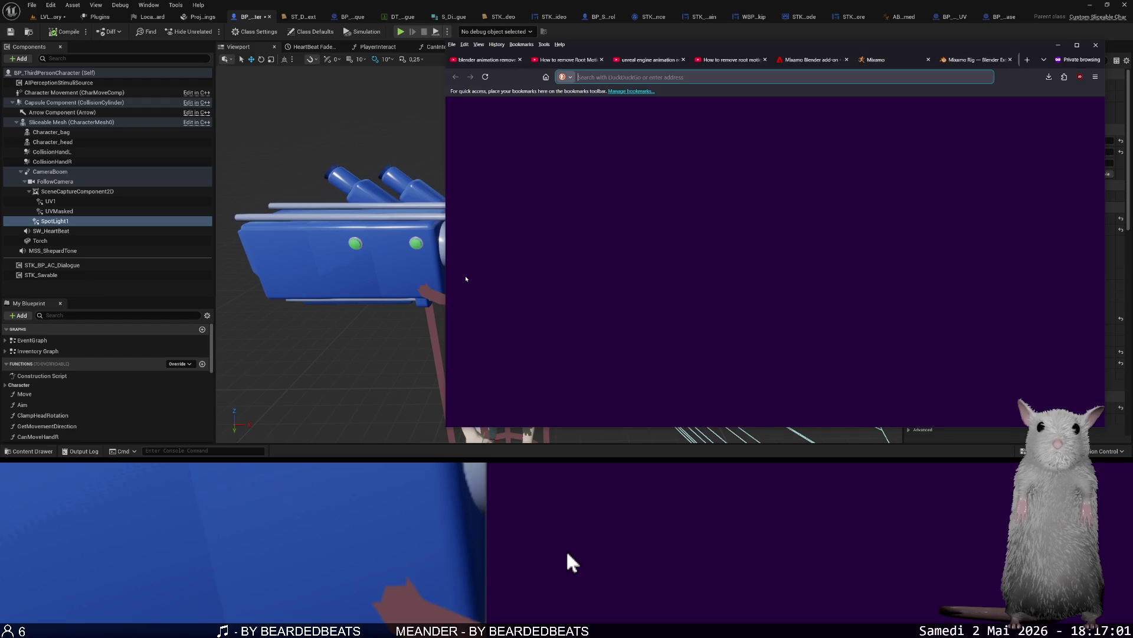
text(lapersonne)
key(Down)
key(Return)
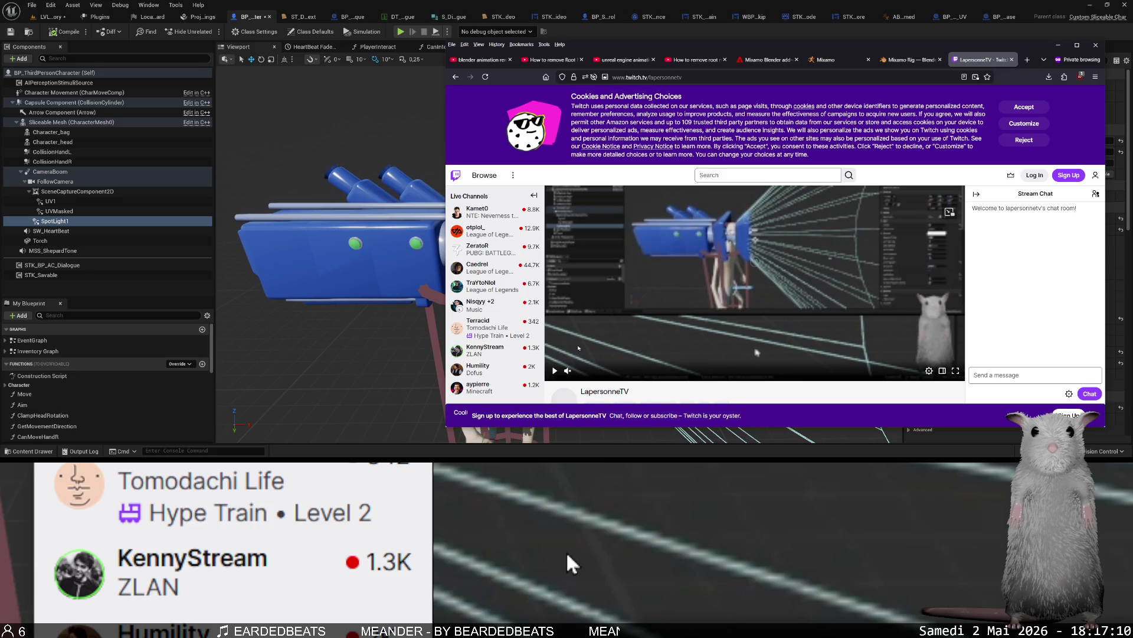
Play the live stream at 1080p60 (Source) quality.
click(555, 372)
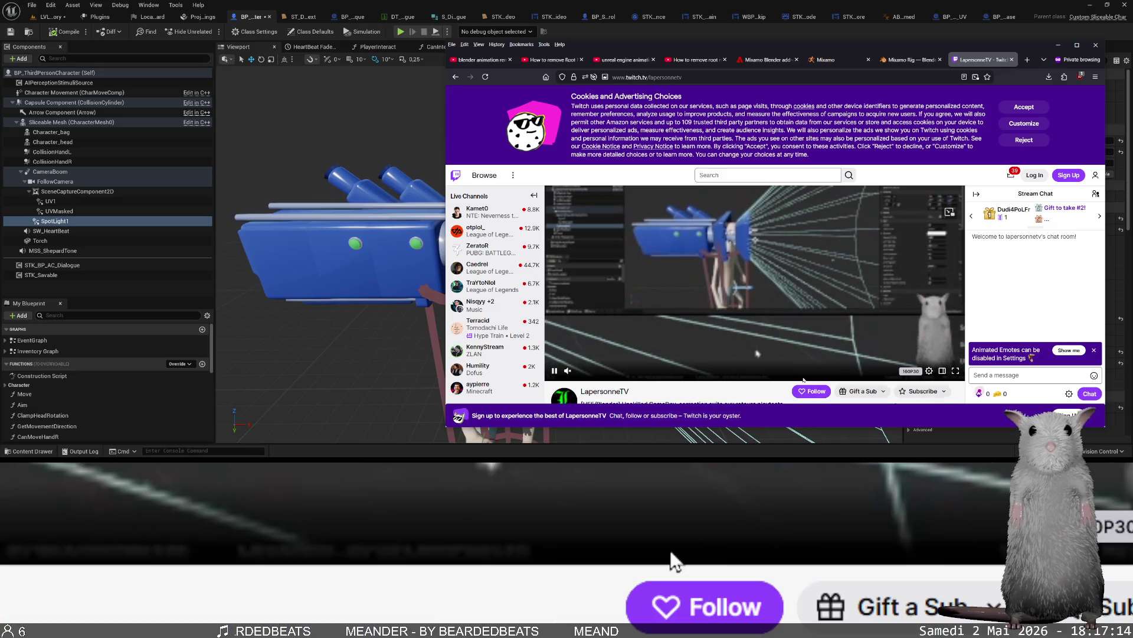
click(929, 371)
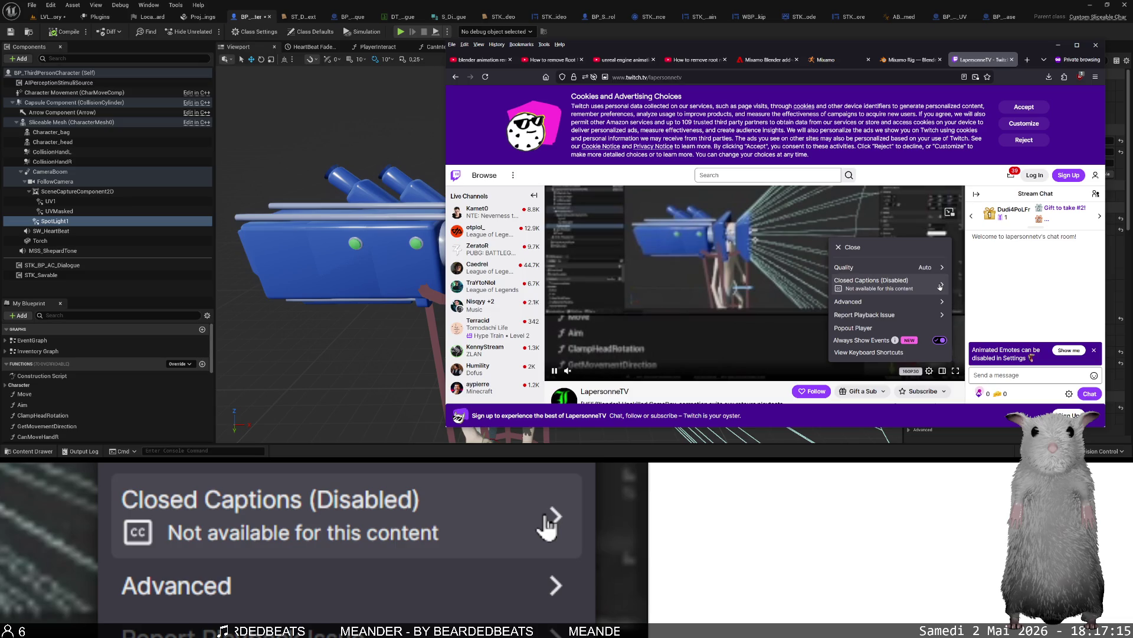
click(863, 307)
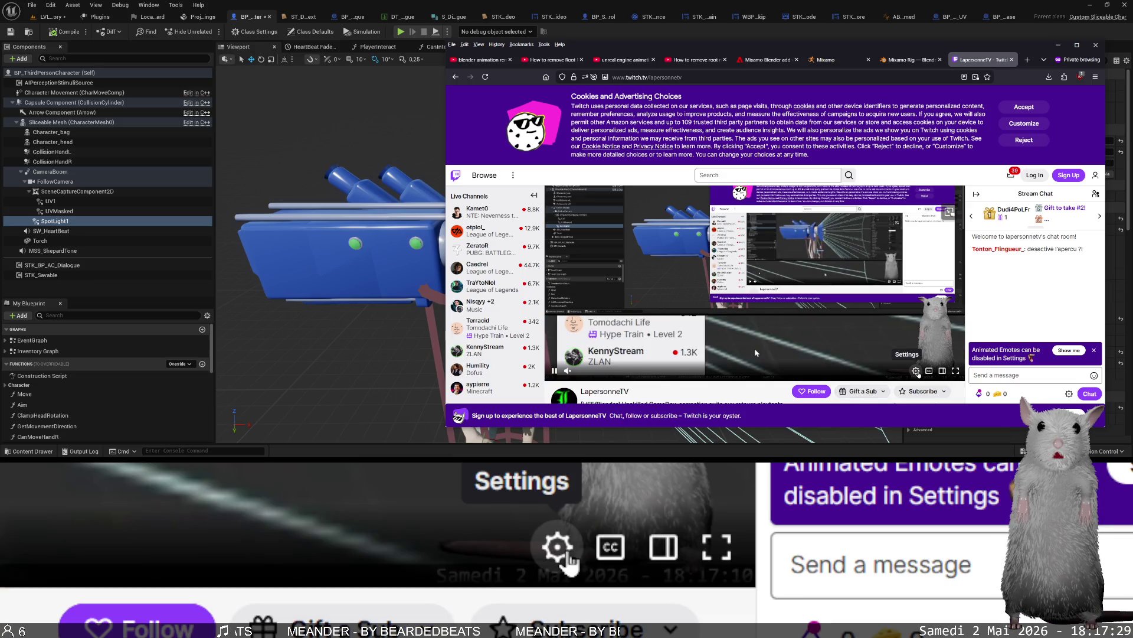
Drop the stream to a lower quality and dismiss the buffering tip.
click(917, 372)
click(862, 310)
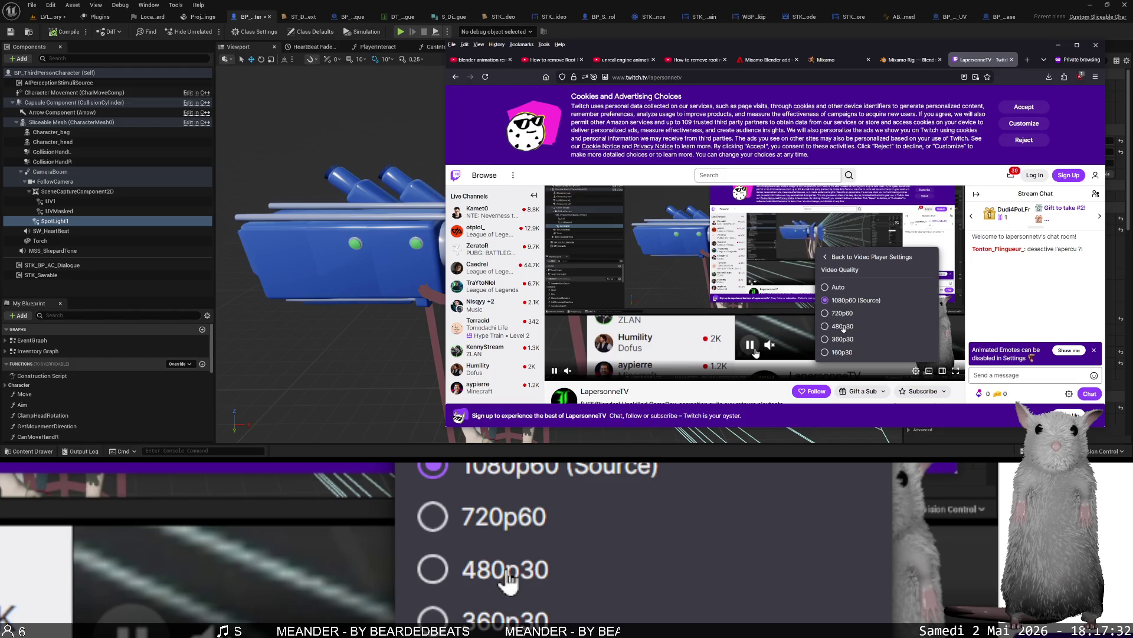
click(843, 326)
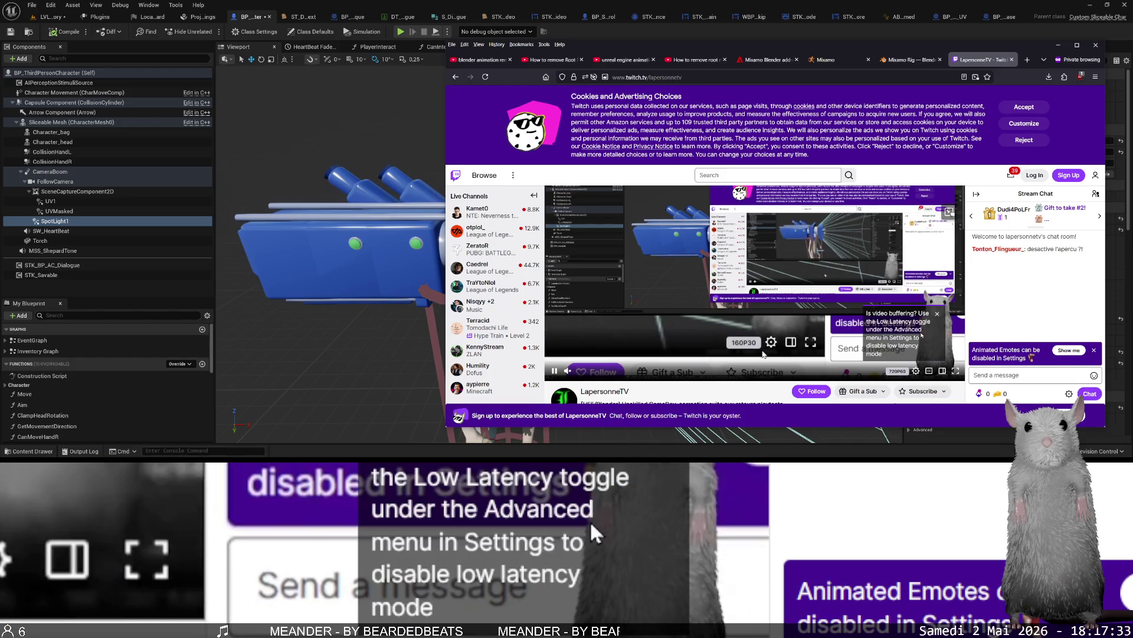
click(937, 313)
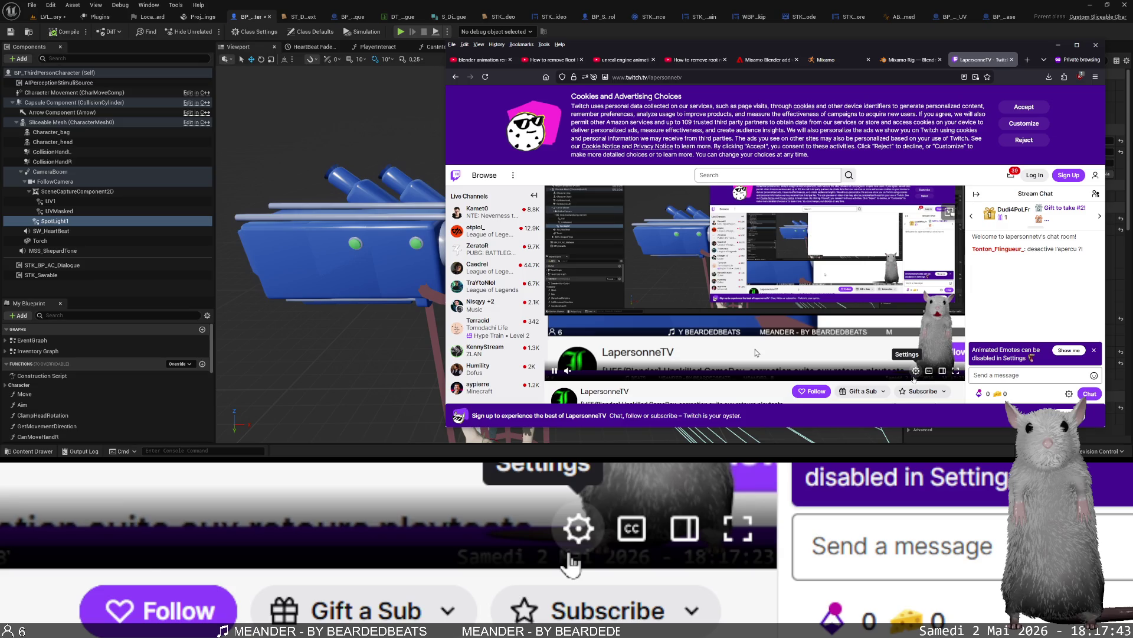
Try another stream quality, then settle on 480p30.
click(914, 372)
click(907, 268)
click(881, 350)
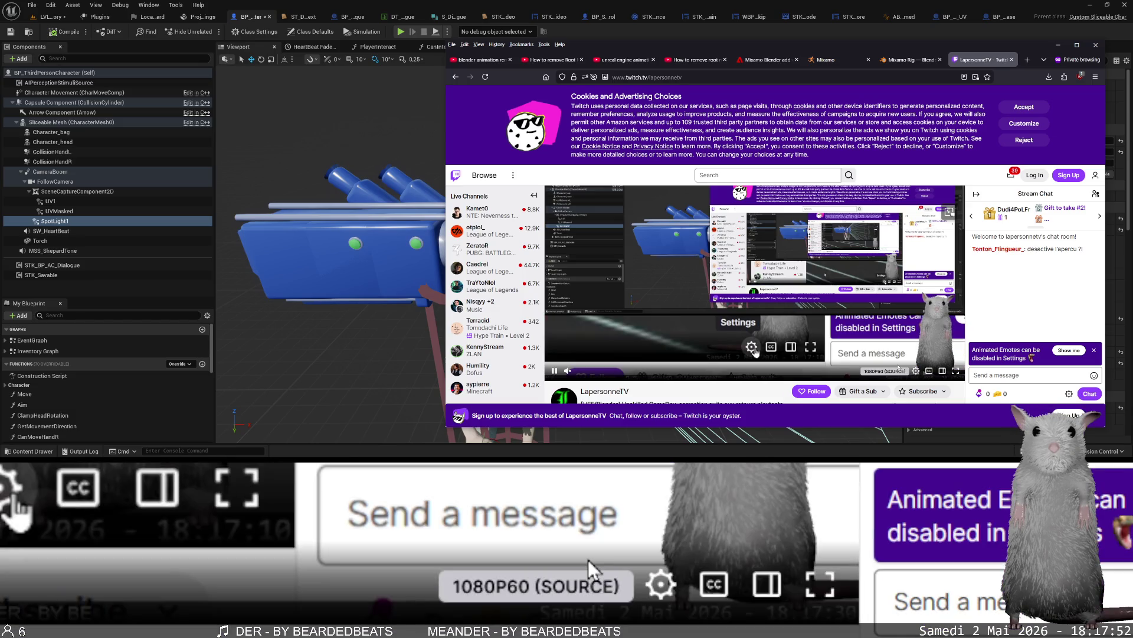
click(915, 371)
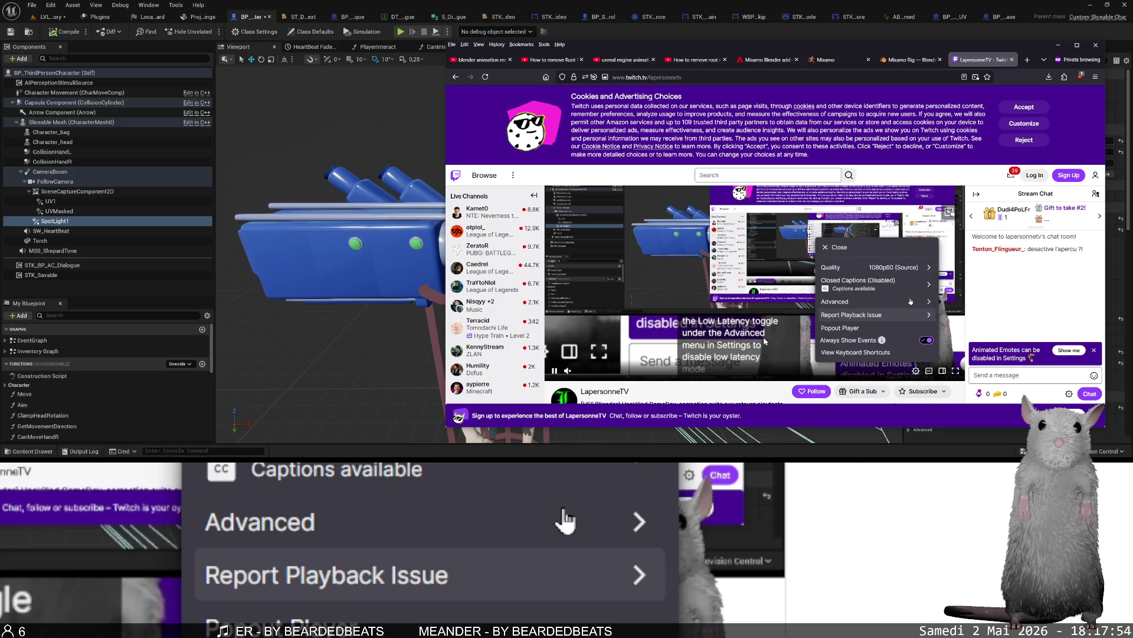
click(873, 267)
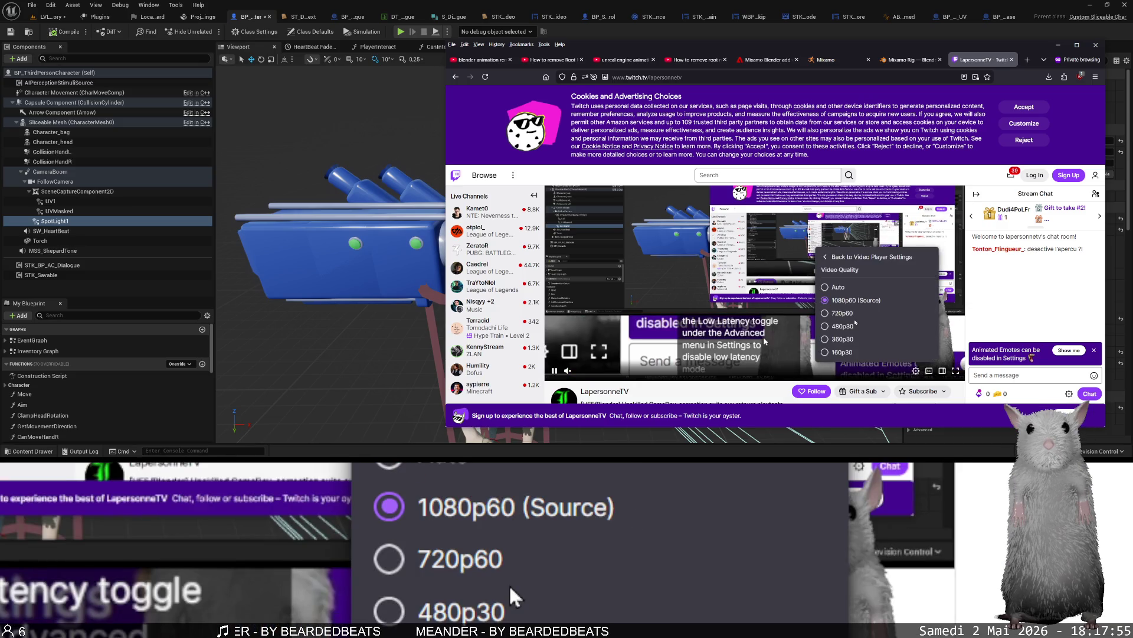
click(854, 324)
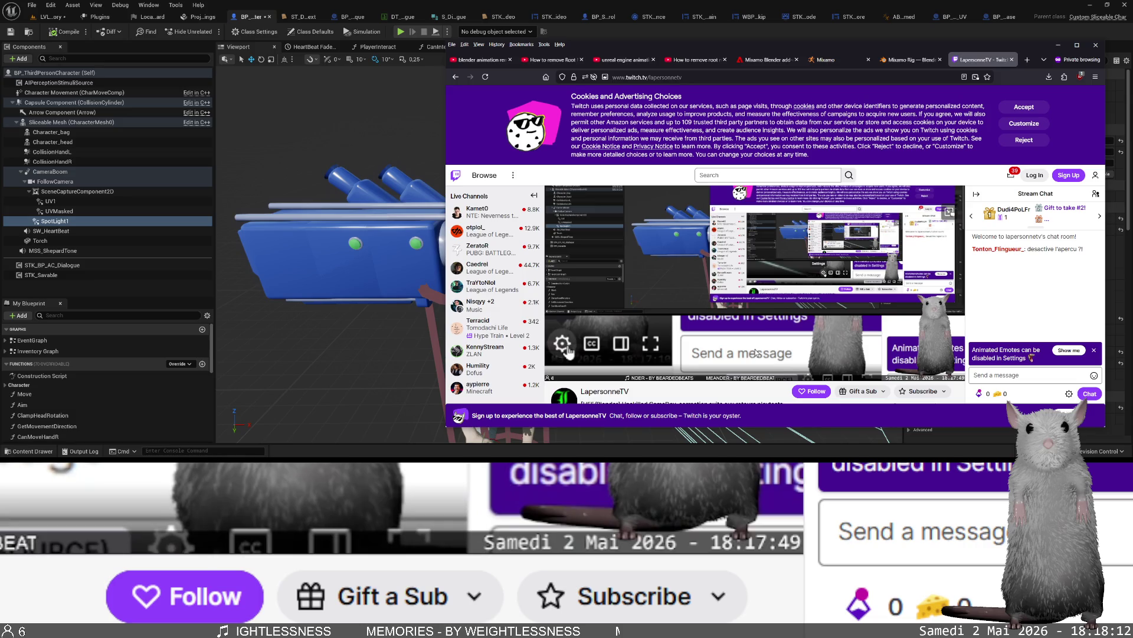
Switch the stream quality to Auto and drag Firefox left over the Unreal editor.
click(916, 371)
click(878, 287)
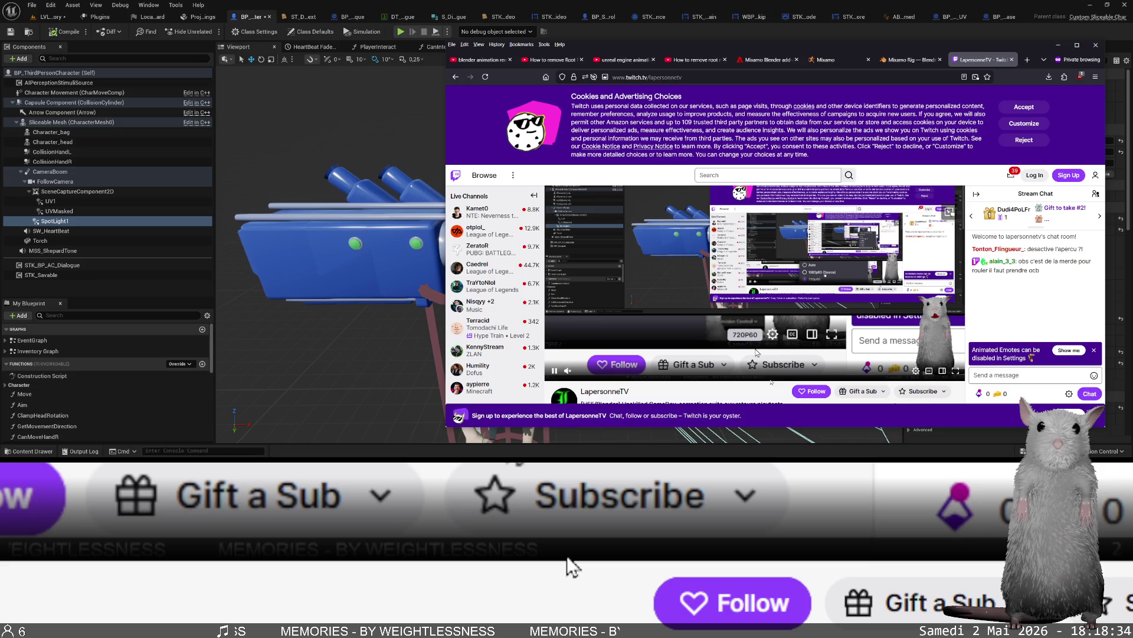
drag(654, 49, 352, 68)
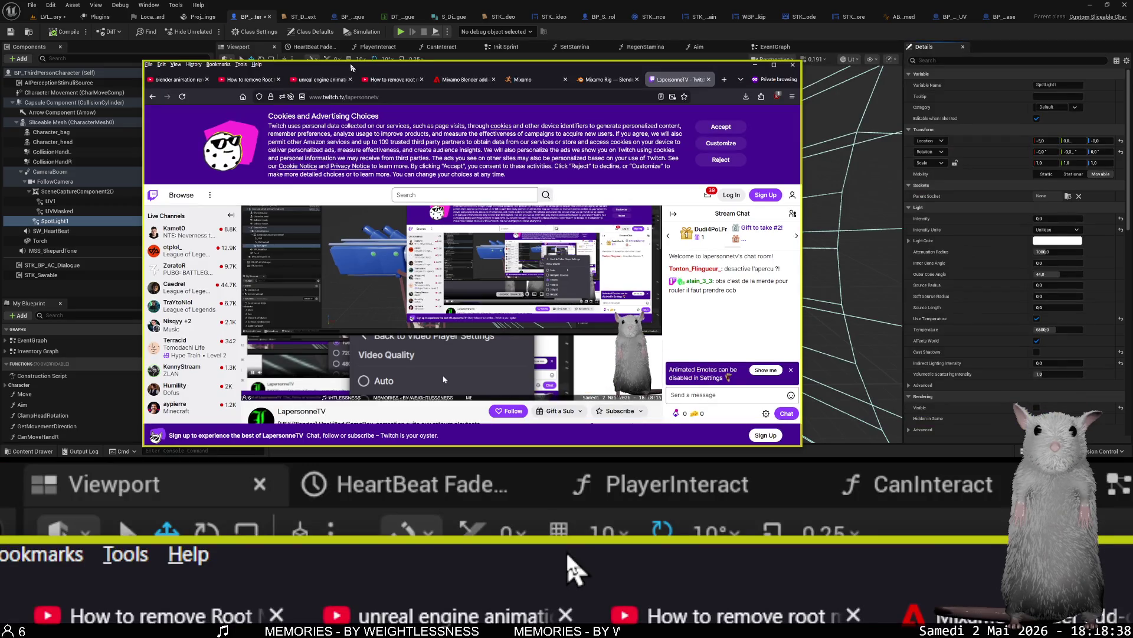
Return to the editor, undo the spotlight back to intensity 15000, and save BP_ThirdPersonCharacter.
key(alt+Tab)
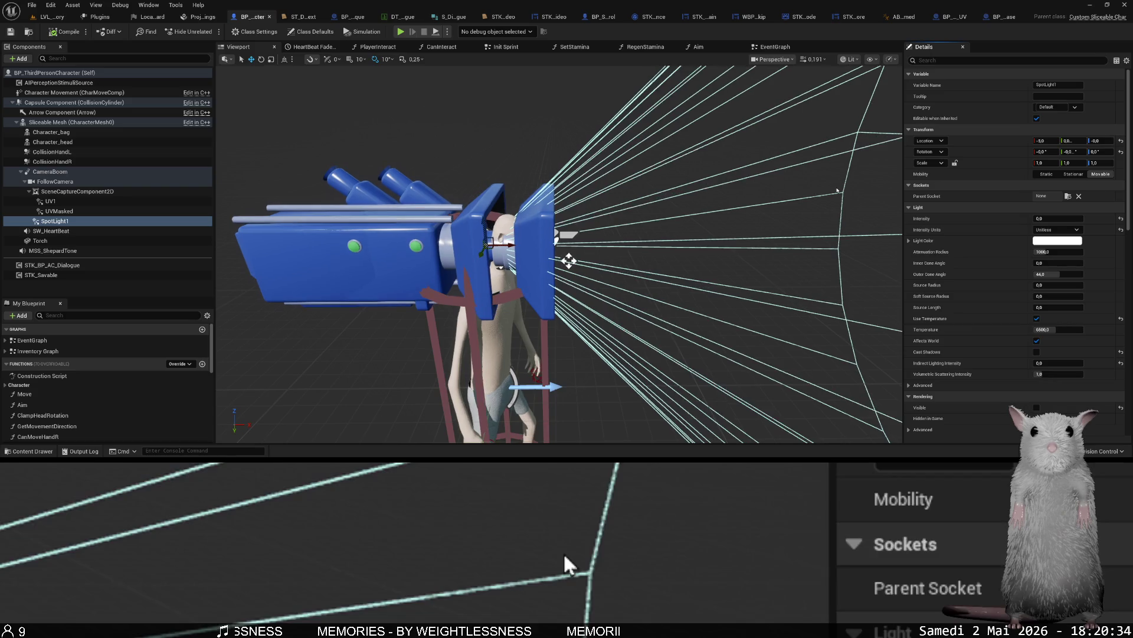
key(ctrl+z)
key(ctrl+s)
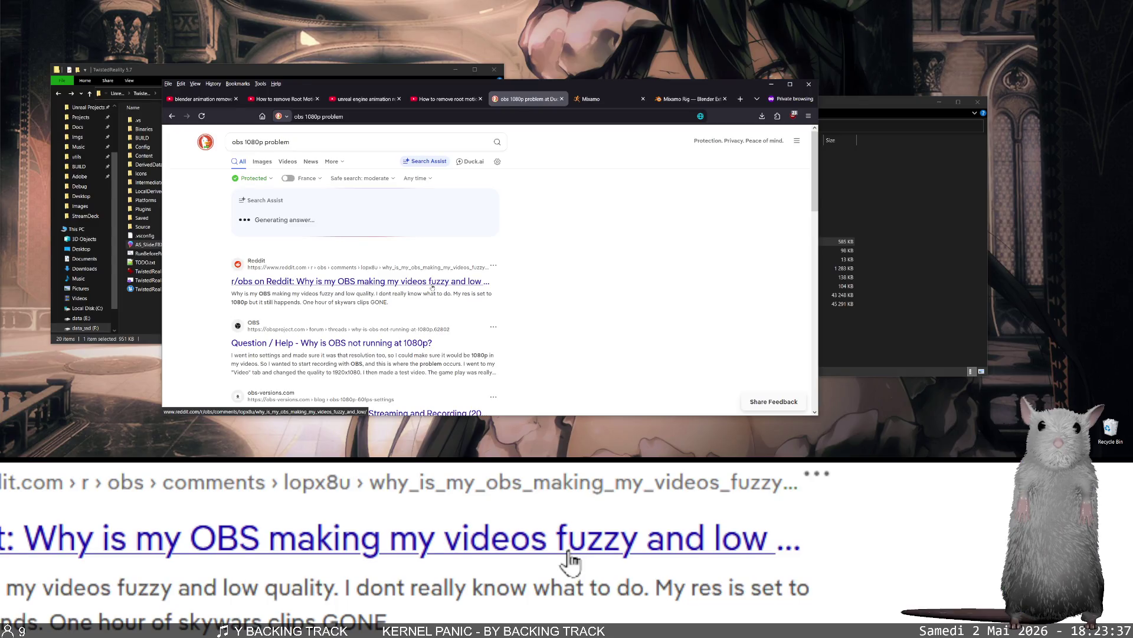
Open the r/obs Reddit thread on fuzzy 1080p video in a new tab and scroll further down the results.
middle_click(431, 282)
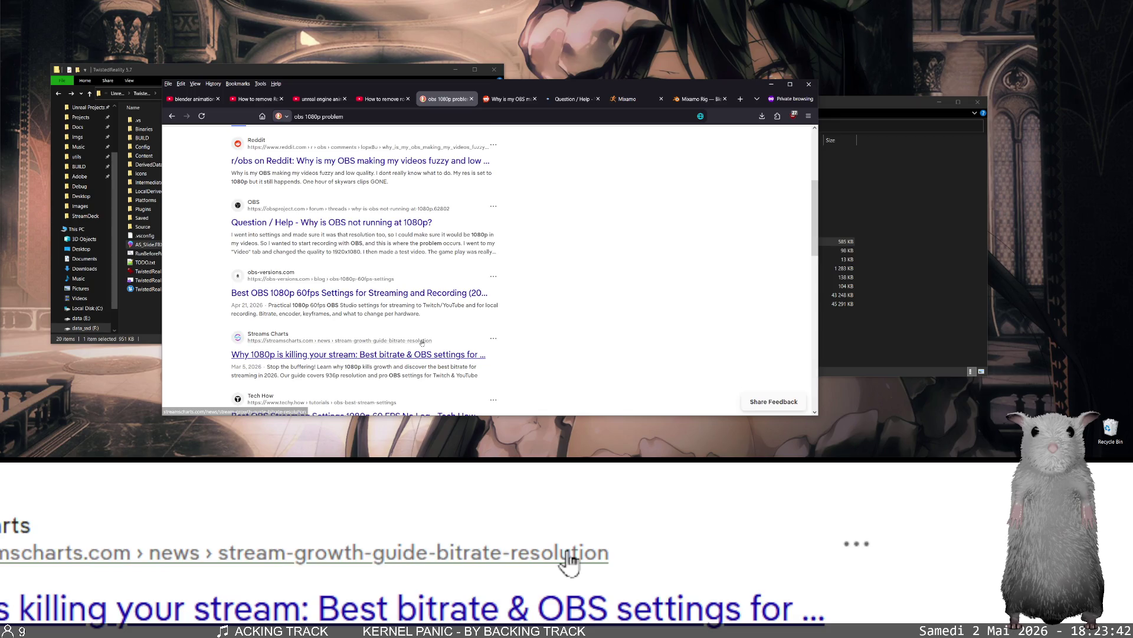
scroll(476, 322, down, 1)
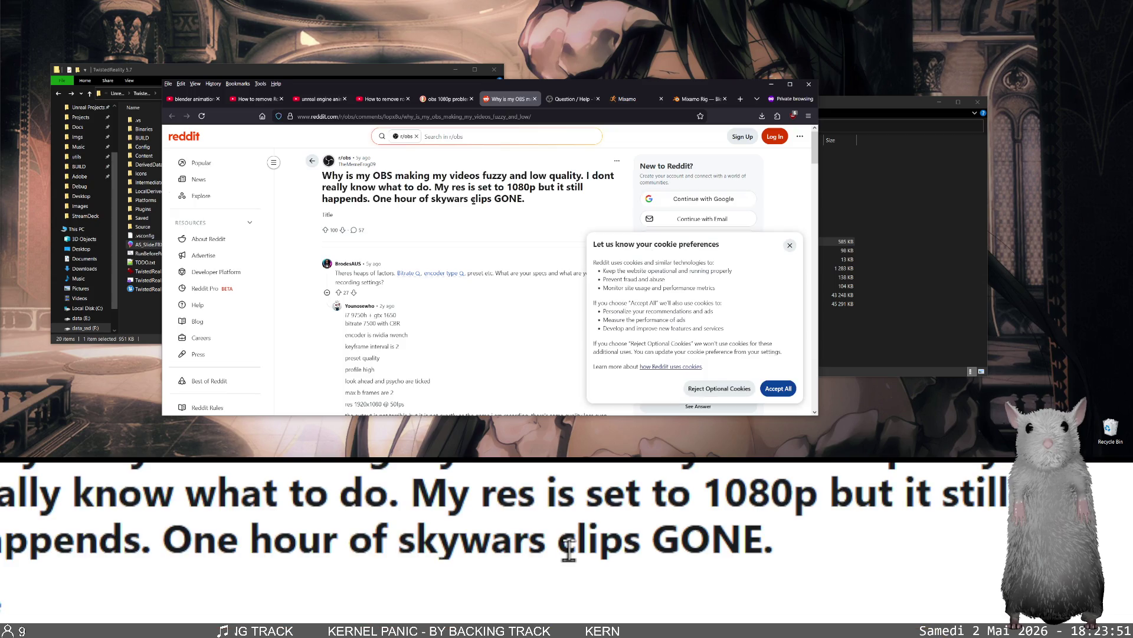
scroll(461, 216, down, 3)
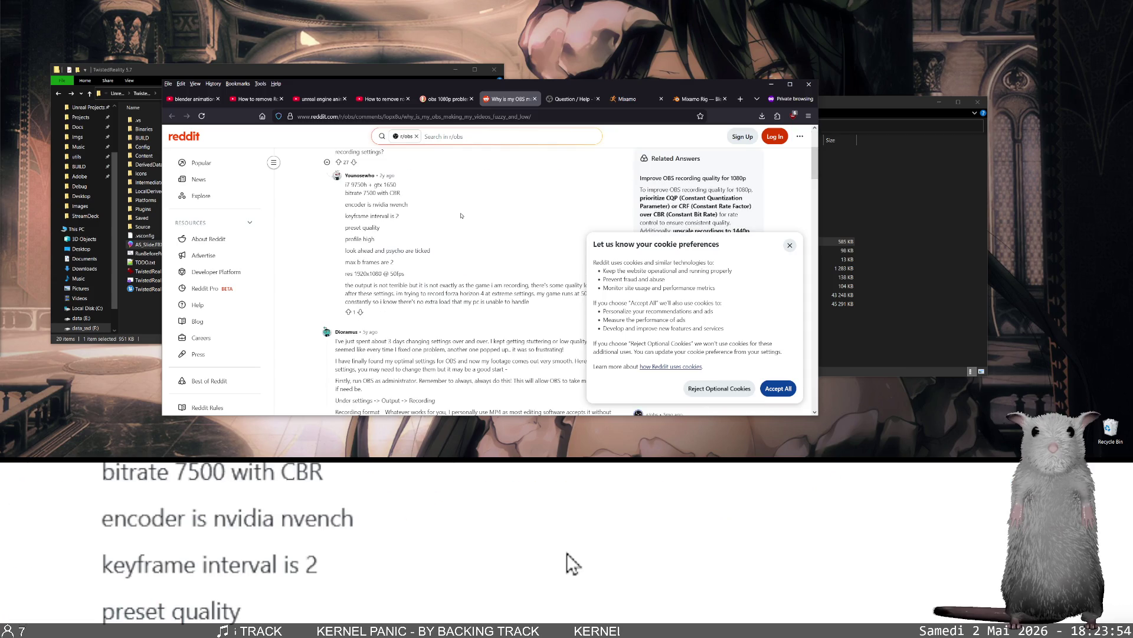
scroll(461, 216, down, 1)
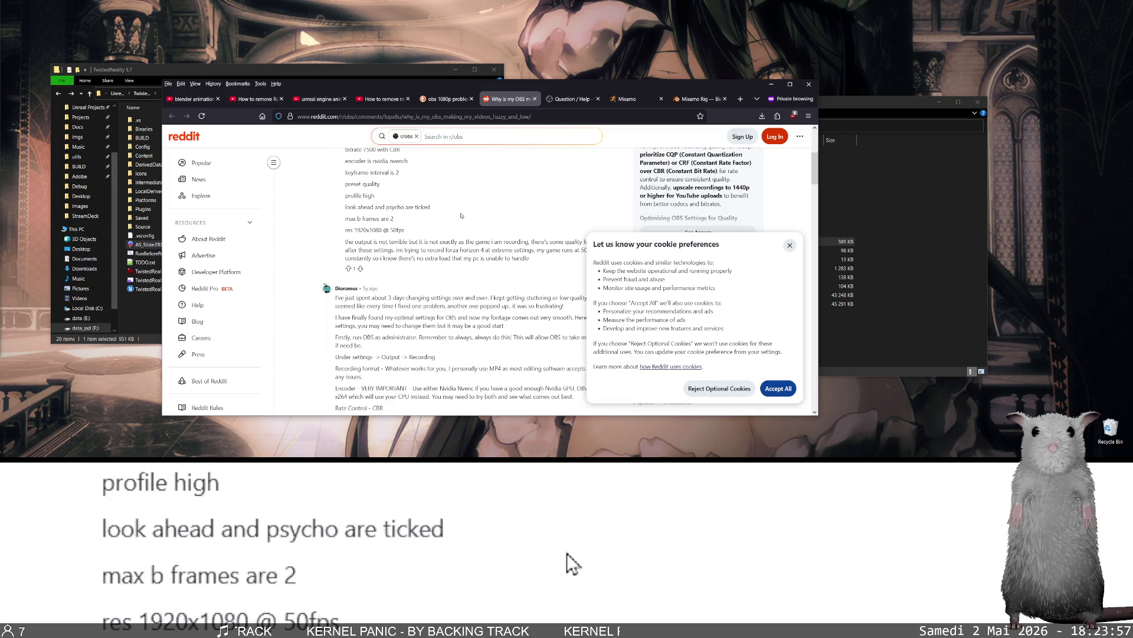
scroll(461, 215, down, 3)
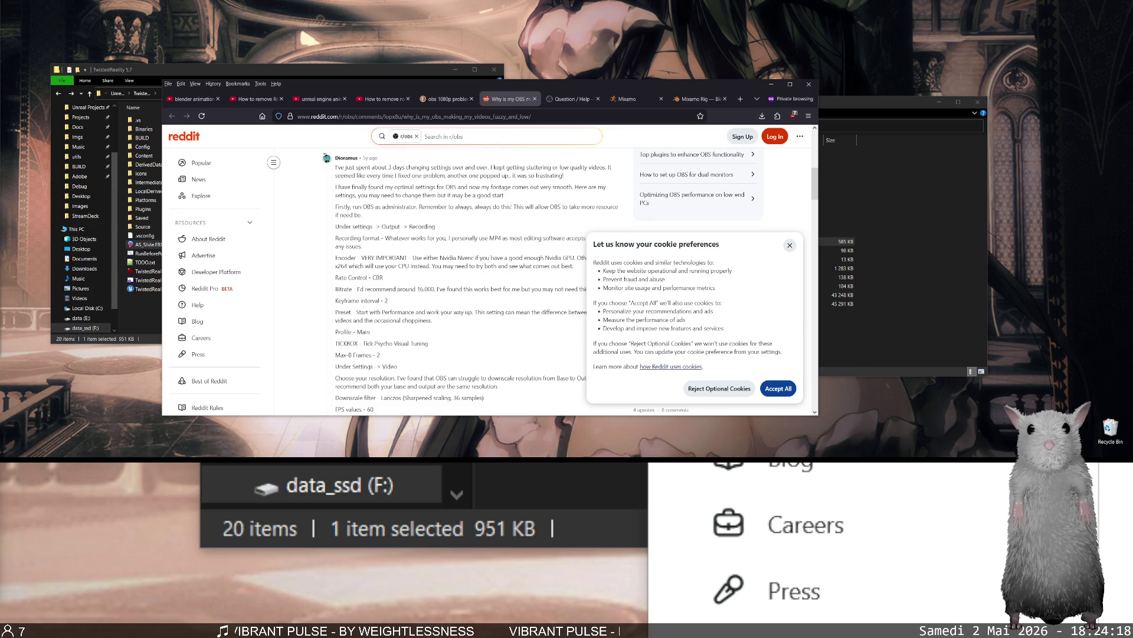
scroll(415, 287, down, 4)
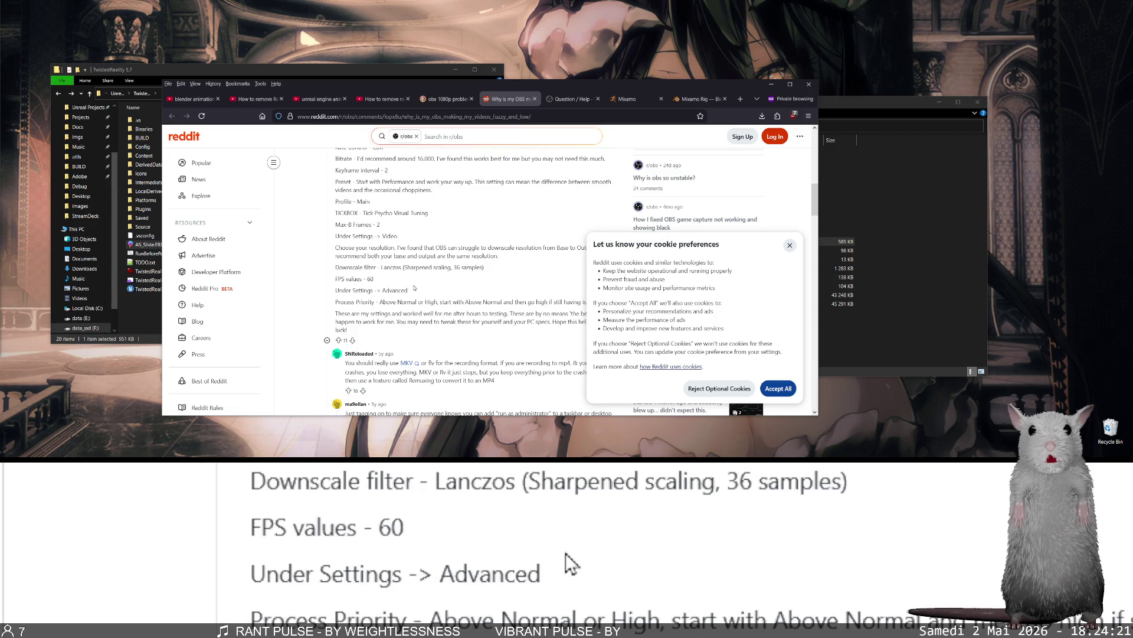
scroll(414, 287, down, 3)
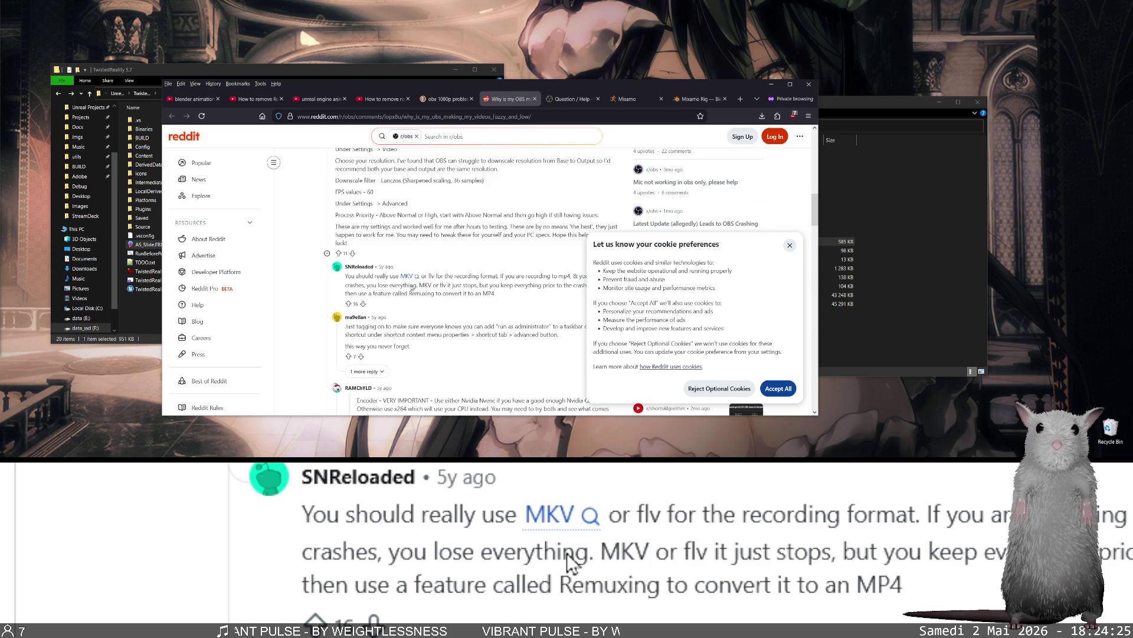